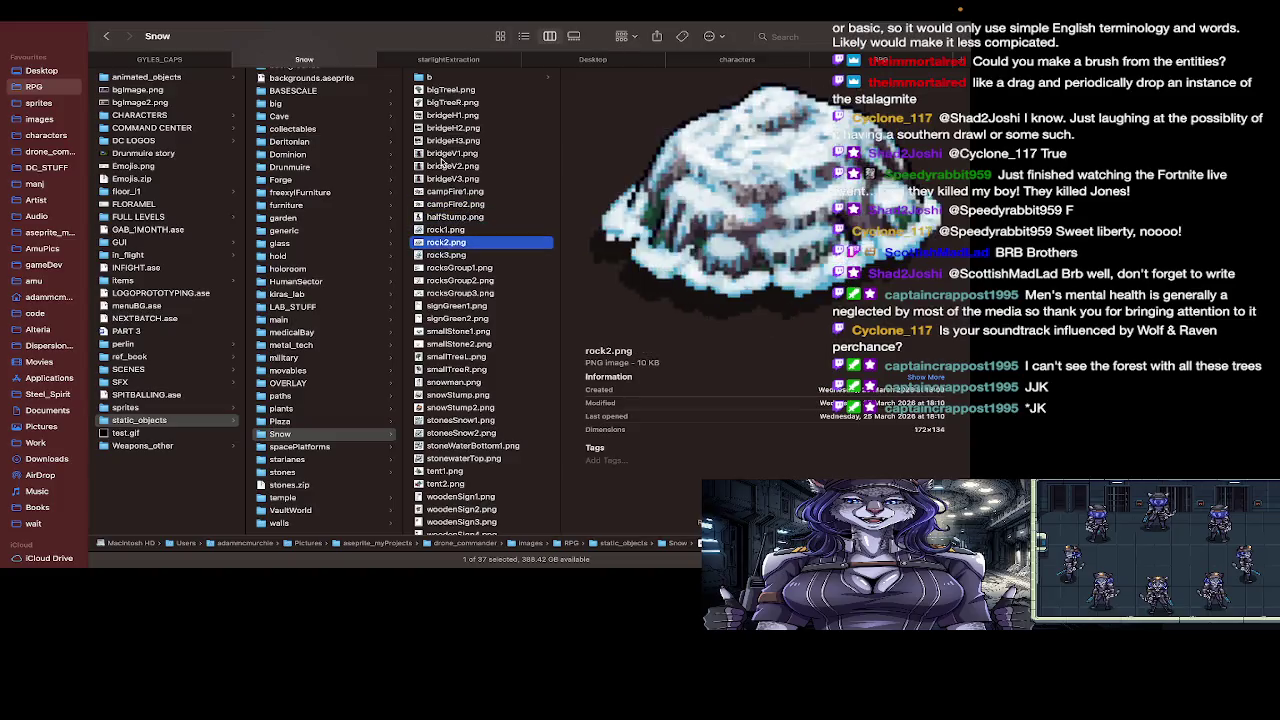
key("Down")
key("Down")
key("Down")
key("Down")
key("Down")
key("Down")
key("Down")
key("Down")
key("Down")
key("Down")
key("Down")
key("Down")
key("Down")
key("Down")
key("Down")
key("Down")
Step: Browse the Snow tile PNGs and glance over the trees on the Aseprite tile sheet
key("super+Tab")
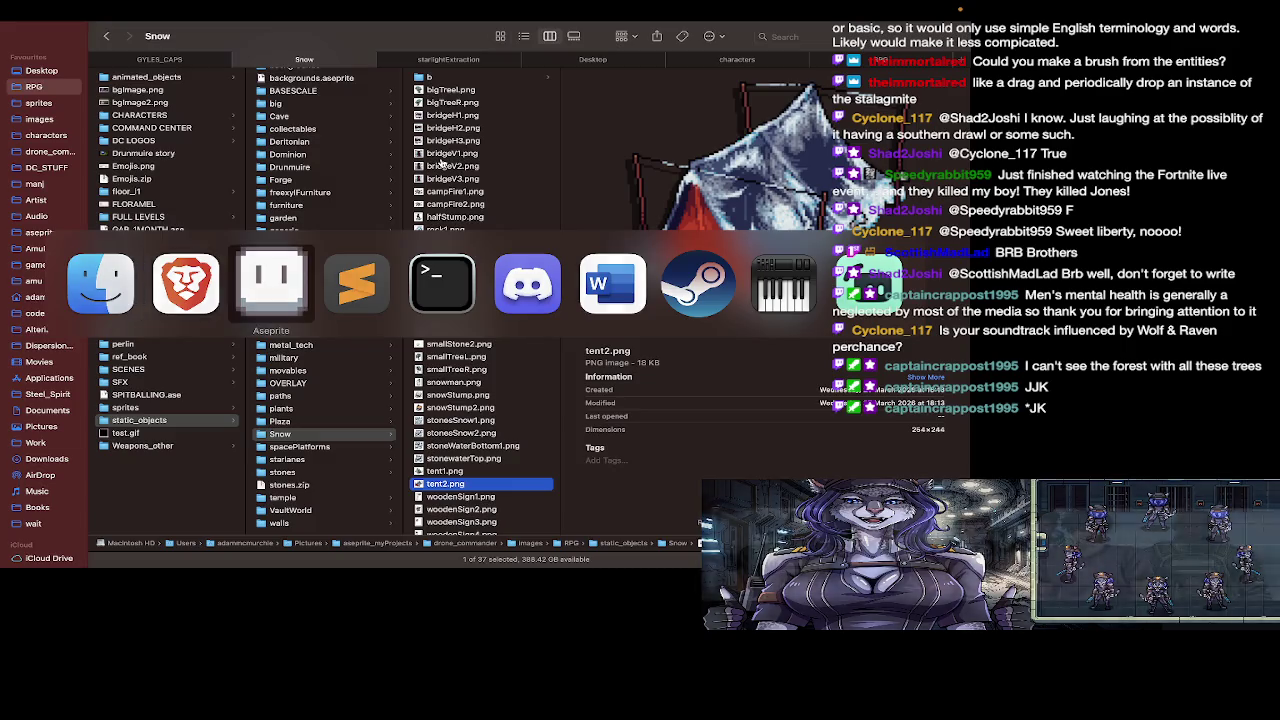
key("super+Tab")
scroll(245, 305, "up", 5)
key("Tab")
key("Tab")
scroll(245, 305, "up", 5)
scroll(447, 222, "up", 5)
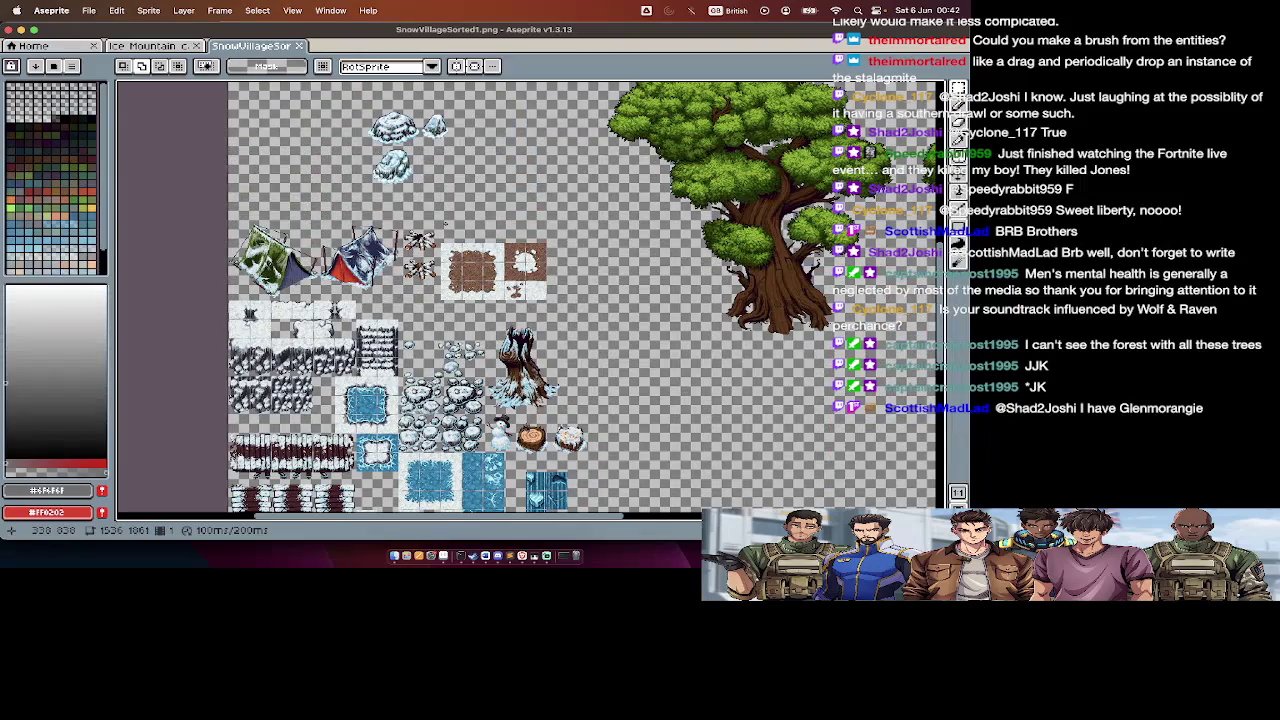
scroll(447, 222, "down", 3)
key("Tab")
key("Tab")
key("Tab")
key("Tab")
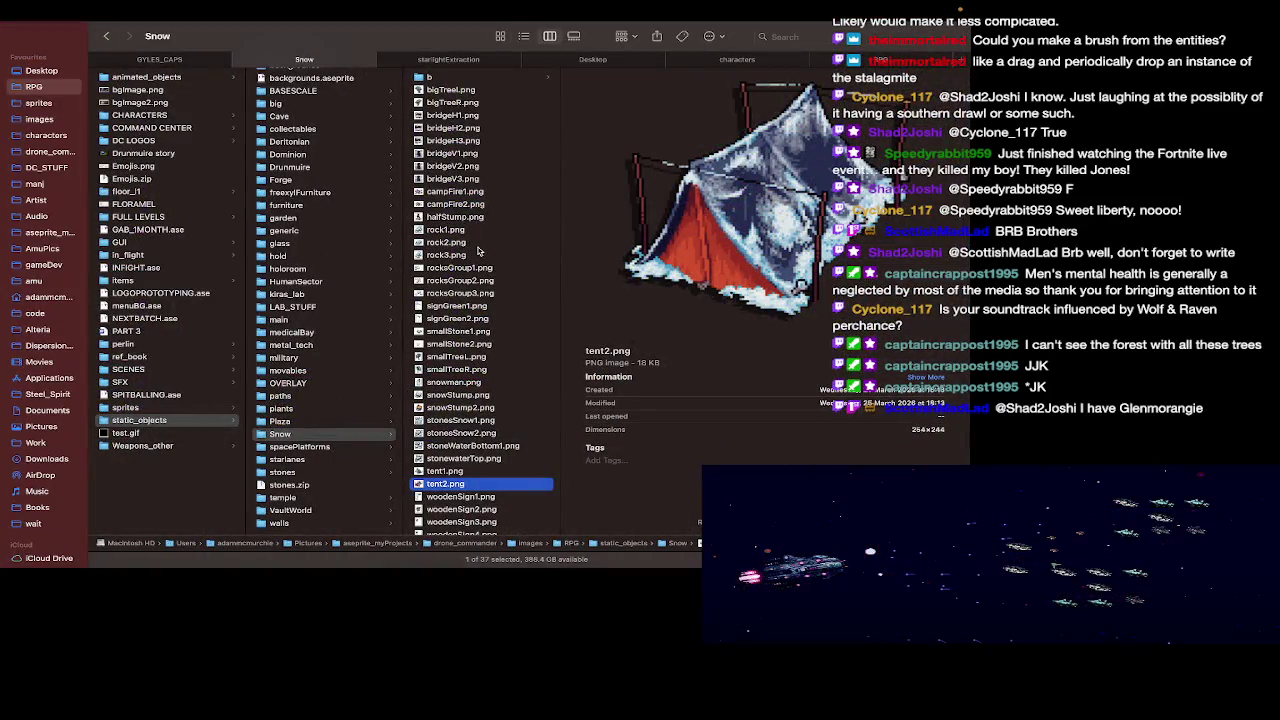
Step: Step through stonesSnow2, stump and stone images, then shift-select the rock files from rock1.png
key("Up")
key("Up")
key("Up")
key("Up")
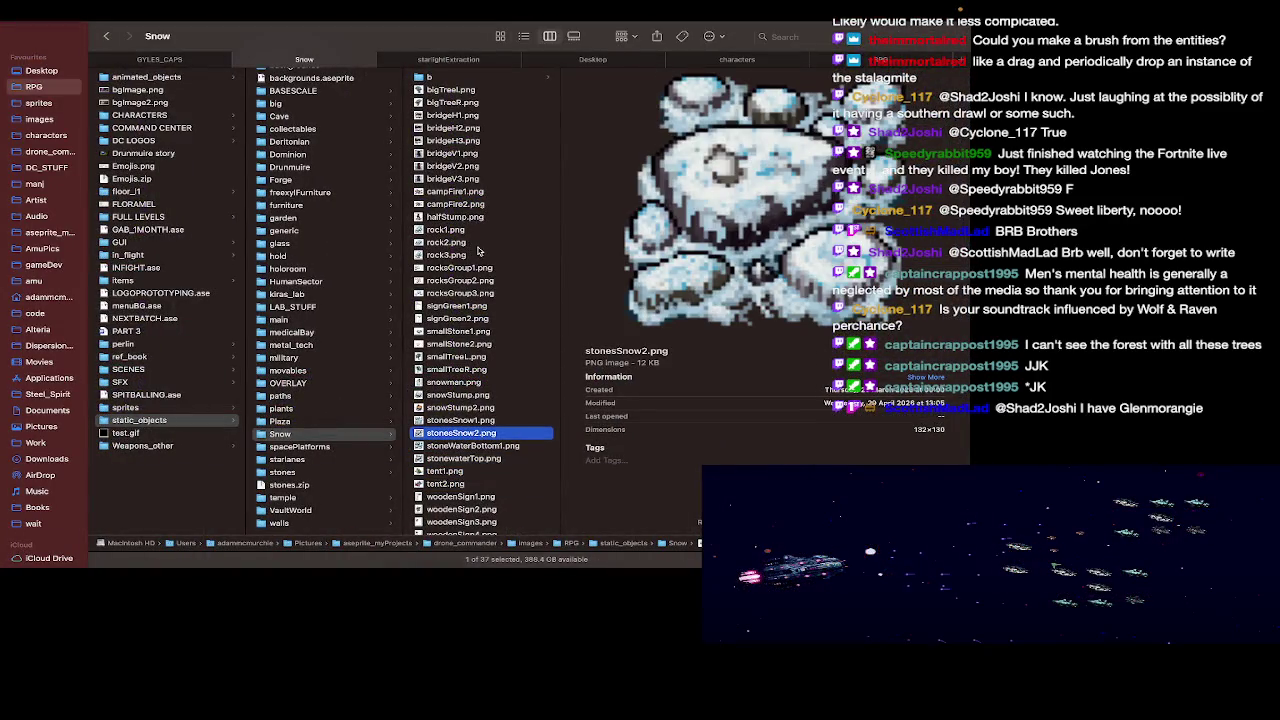
key("Up")
key("Up")
key("Down")
key("Down")
key("Down")
key("Down")
key("Up")
key("Up")
key("Up")
key("Up")
key("Up")
key("Up")
key("Up")
key("Up")
key("Up")
key("Up")
key("Up")
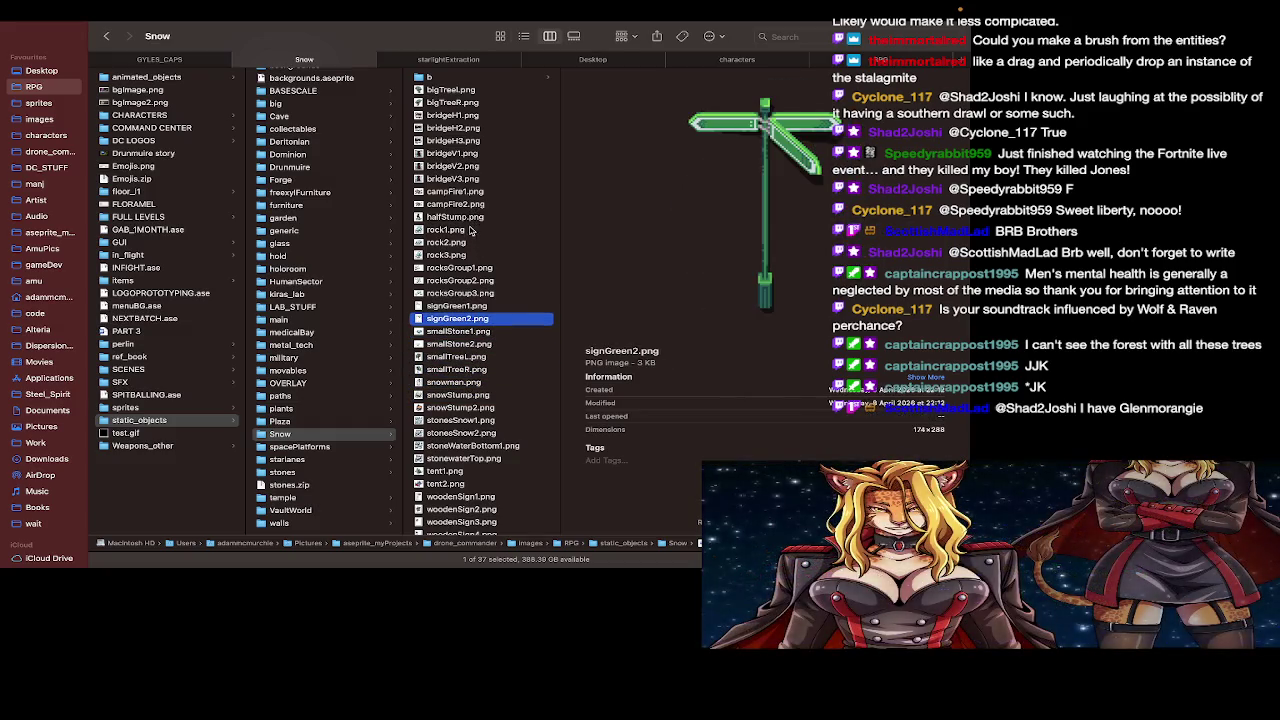
left_click(472, 229)
key("shift+Down")
key("shift+Down")
key("shift+Down")
key("shift+Up")
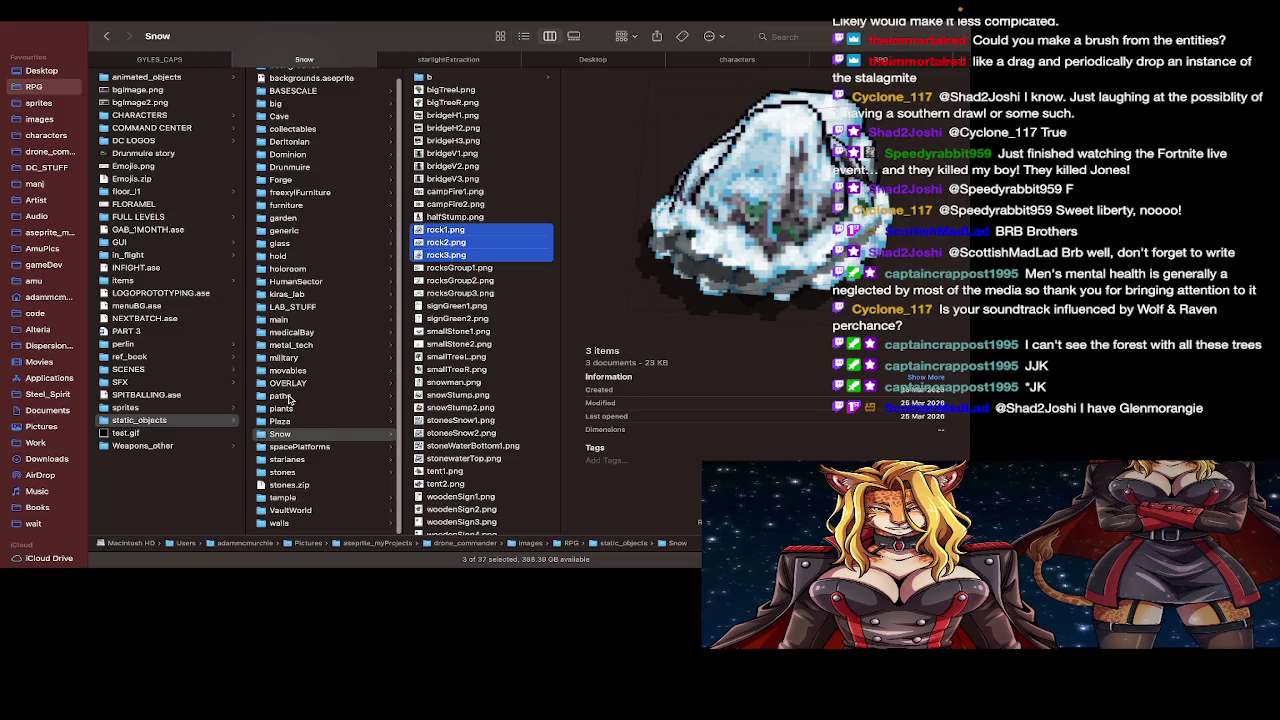
scroll(289, 400, "up", 1)
scroll(289, 400, "down", 1)
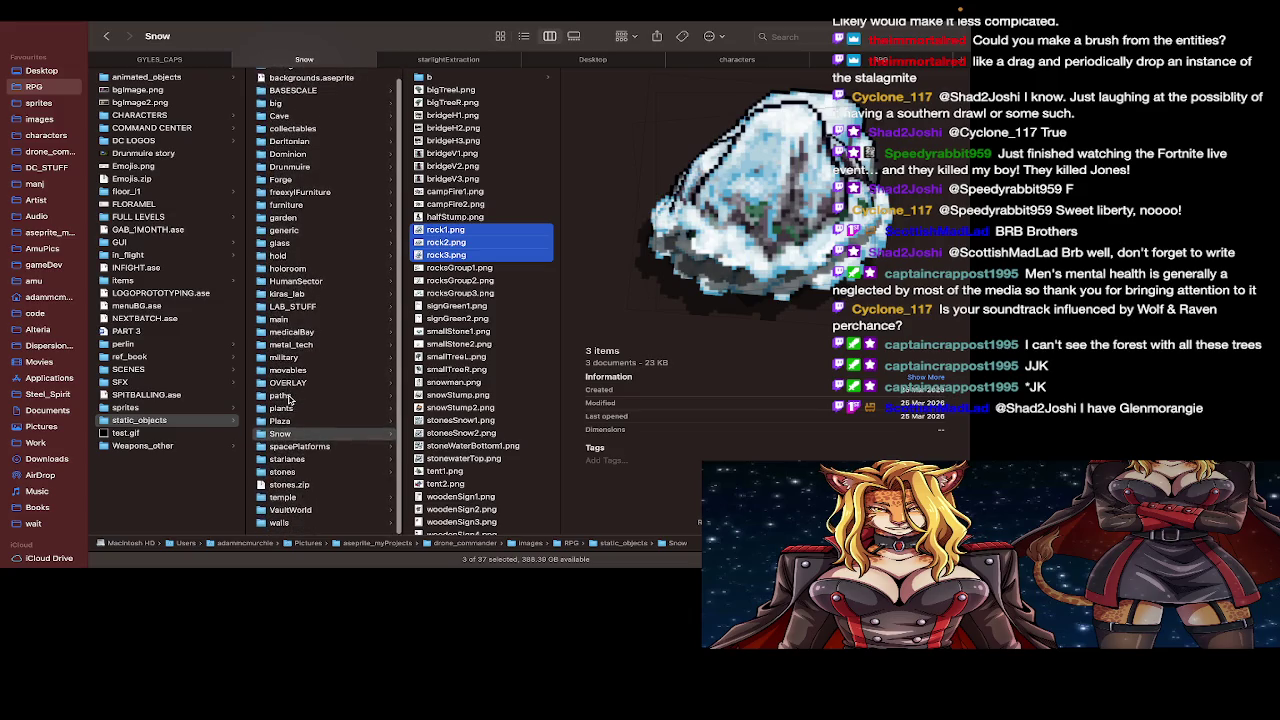
Step: Check the stones folder, then open SnowVillageSorted1.png from the Snow folder in Aseprite
left_click(293, 471)
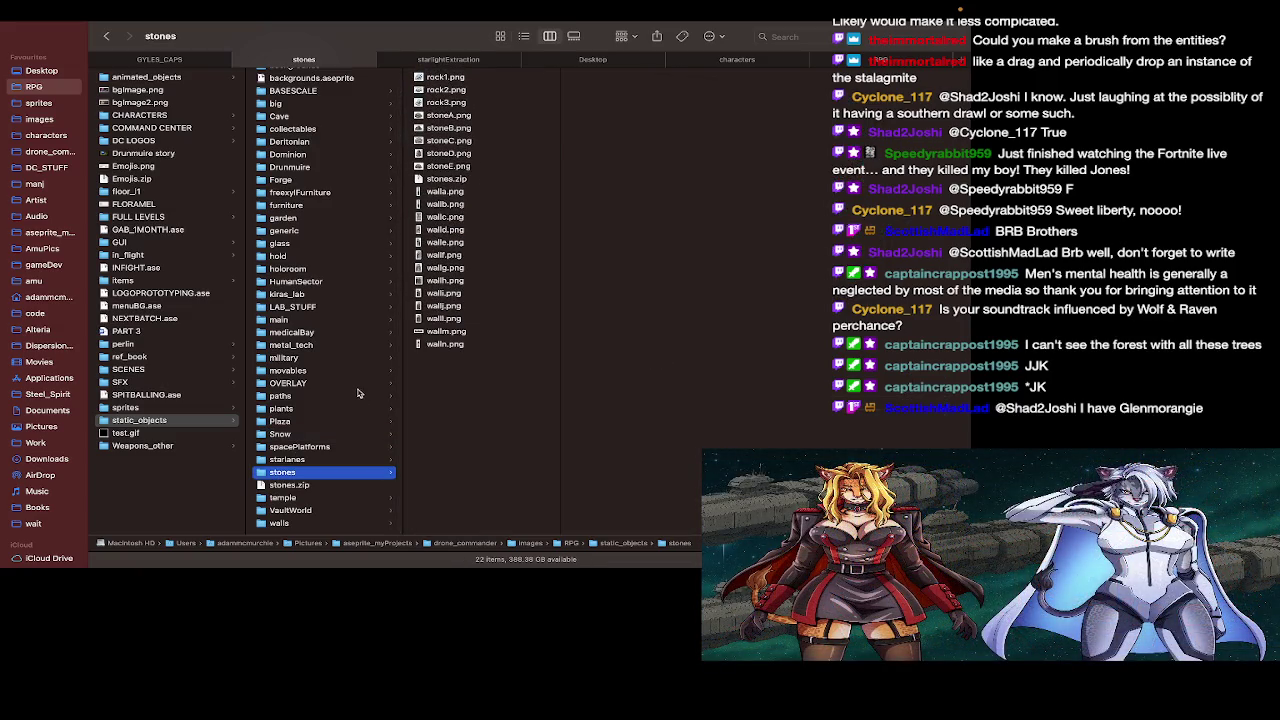
left_click(299, 436)
double_click(478, 385)
scroll(500, 300, "up", 3)
scroll(500, 300, "down", 5)
scroll(500, 300, "down", 3)
scroll(500, 300, "down", 3)
scroll(628, 383, "down", 3)
scroll(628, 383, "down", 2)
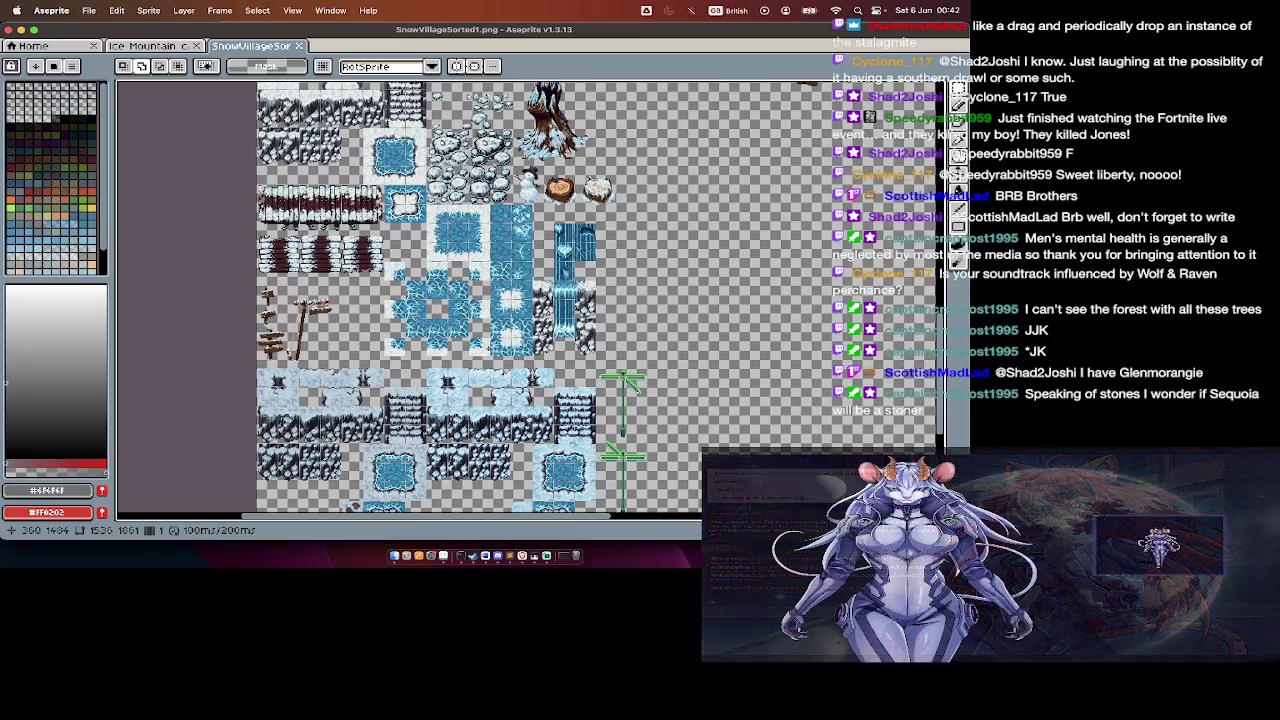
Step: Flip between frames 1 and 2 of SnowVillageSorted1, then return to Finder's snowman.png preview
key("Tab")
left_click(506, 486)
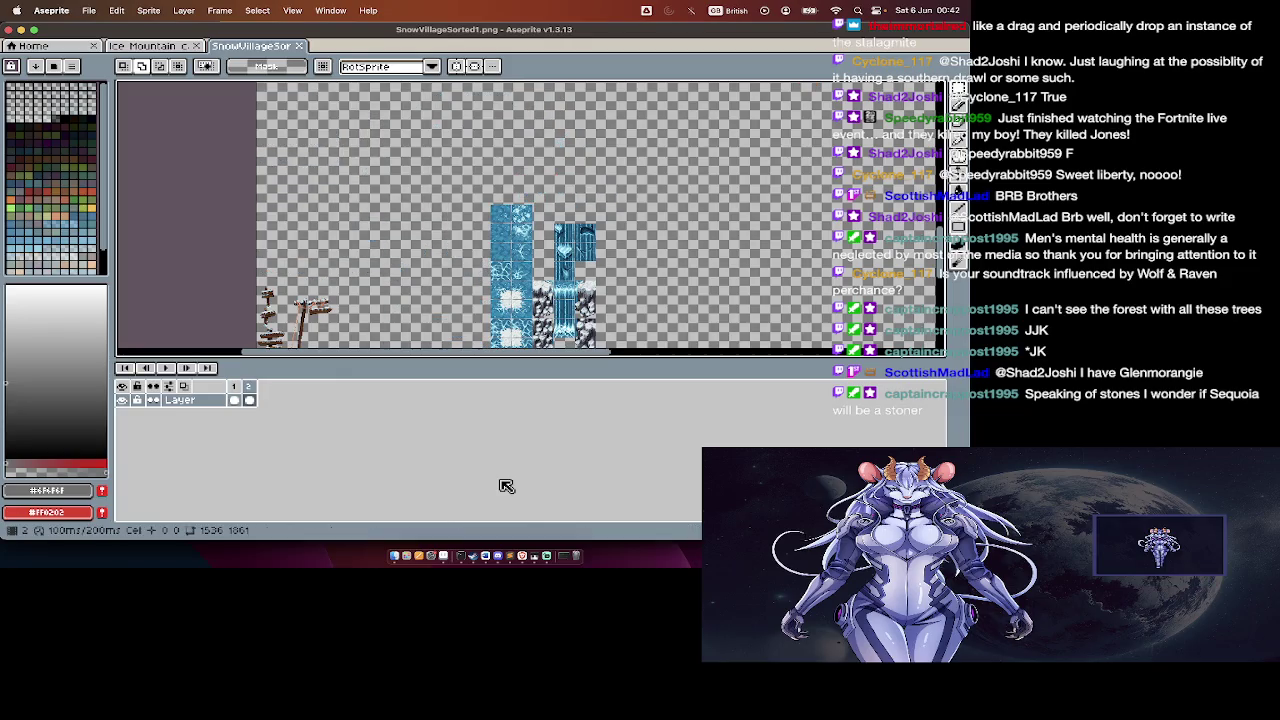
key("Tab")
scroll(506, 430, "down", 3)
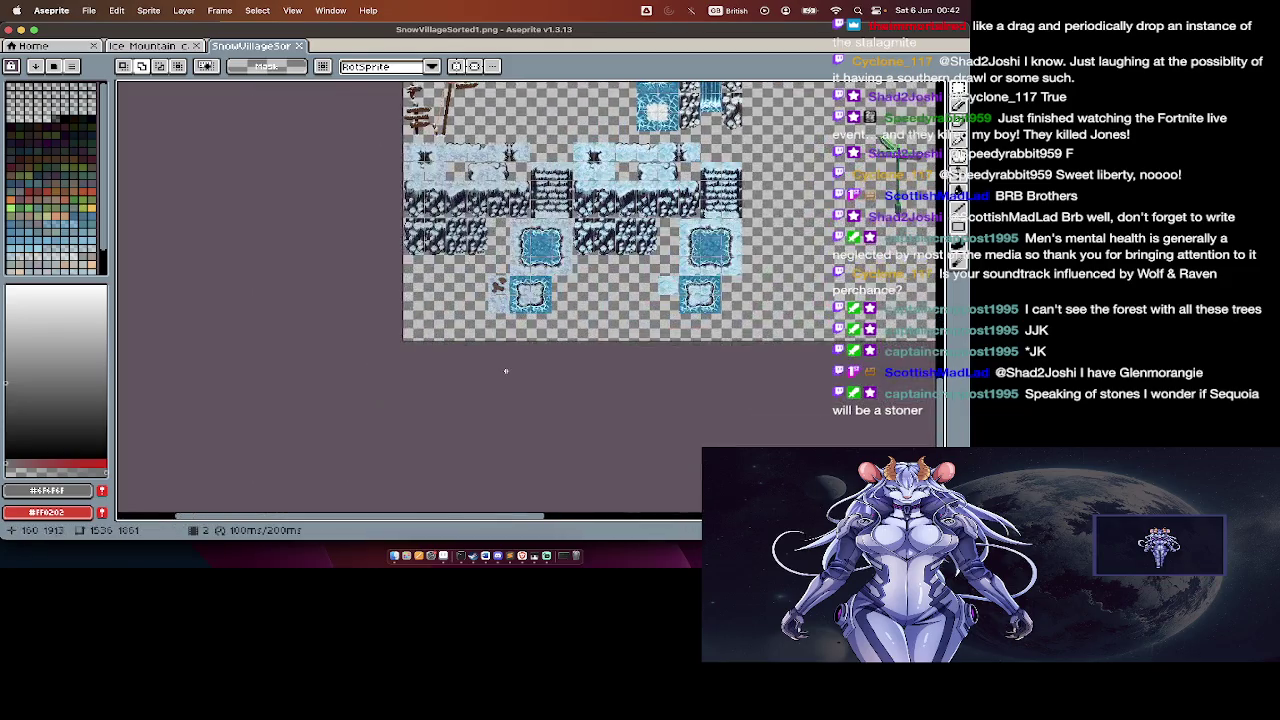
key("ctrl+z")
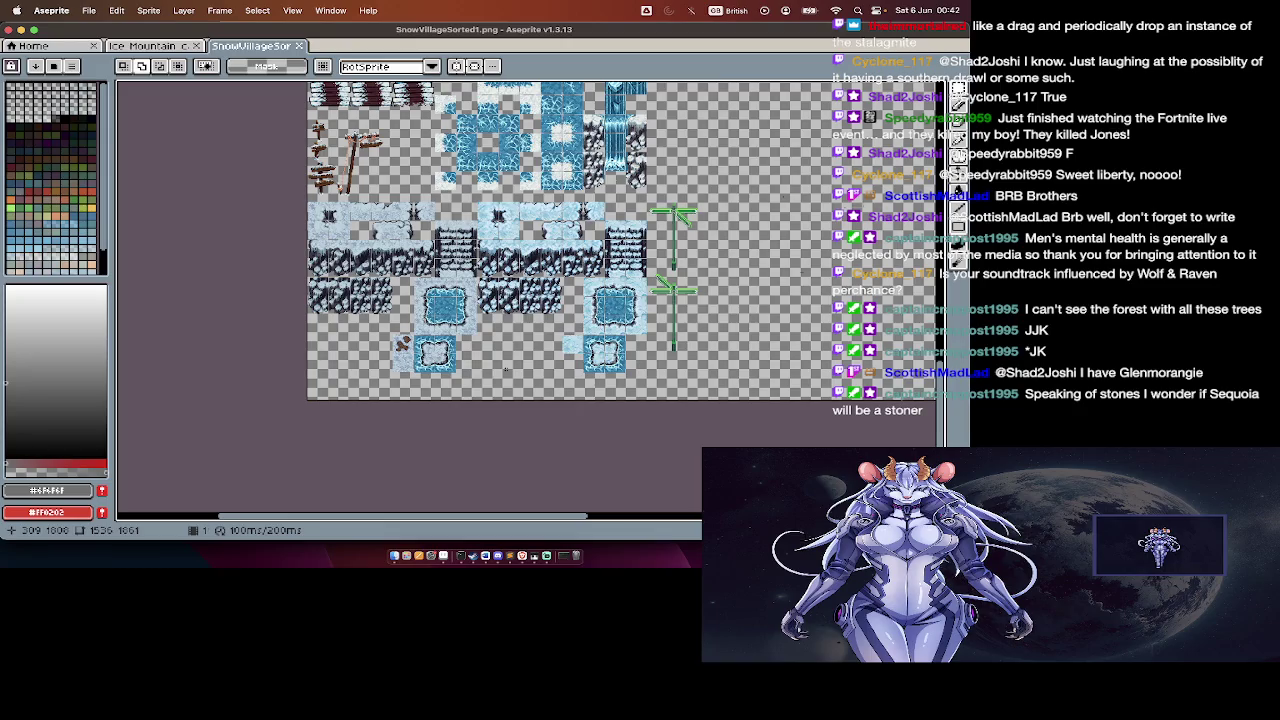
key("Tab")
key("Tab")
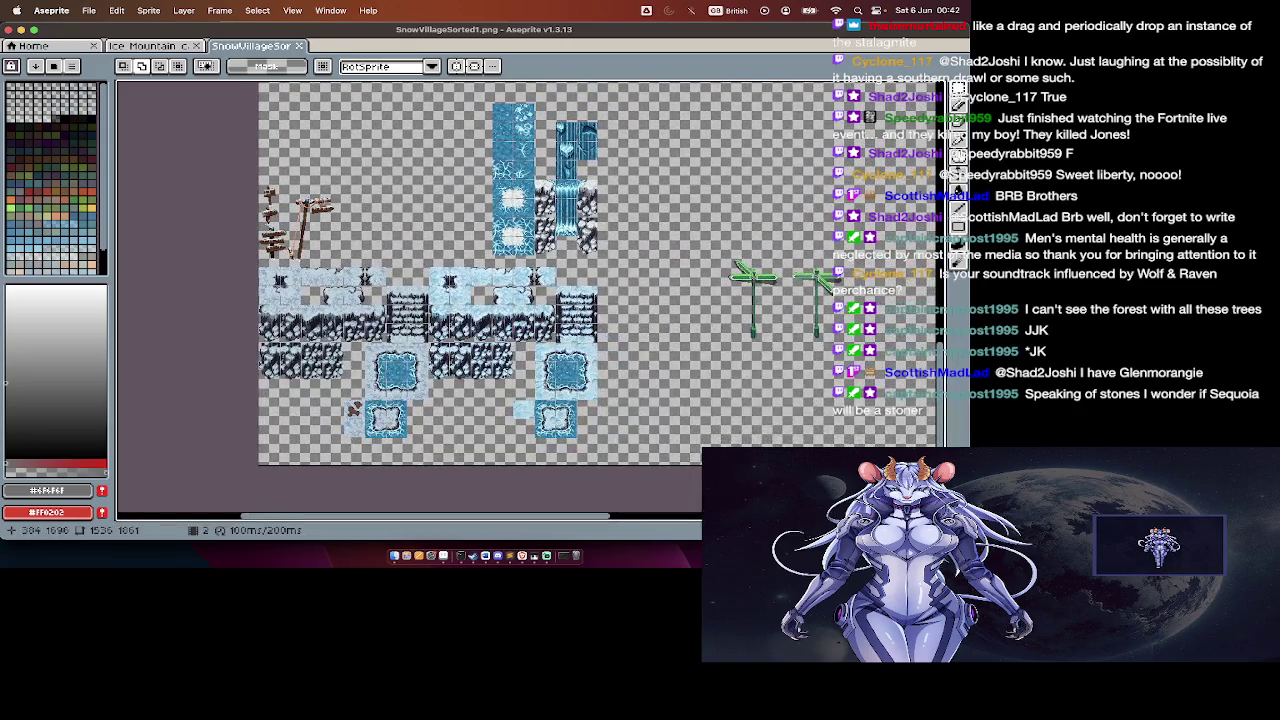
key("Left")
key("Tab")
key("Tab")
key("Right")
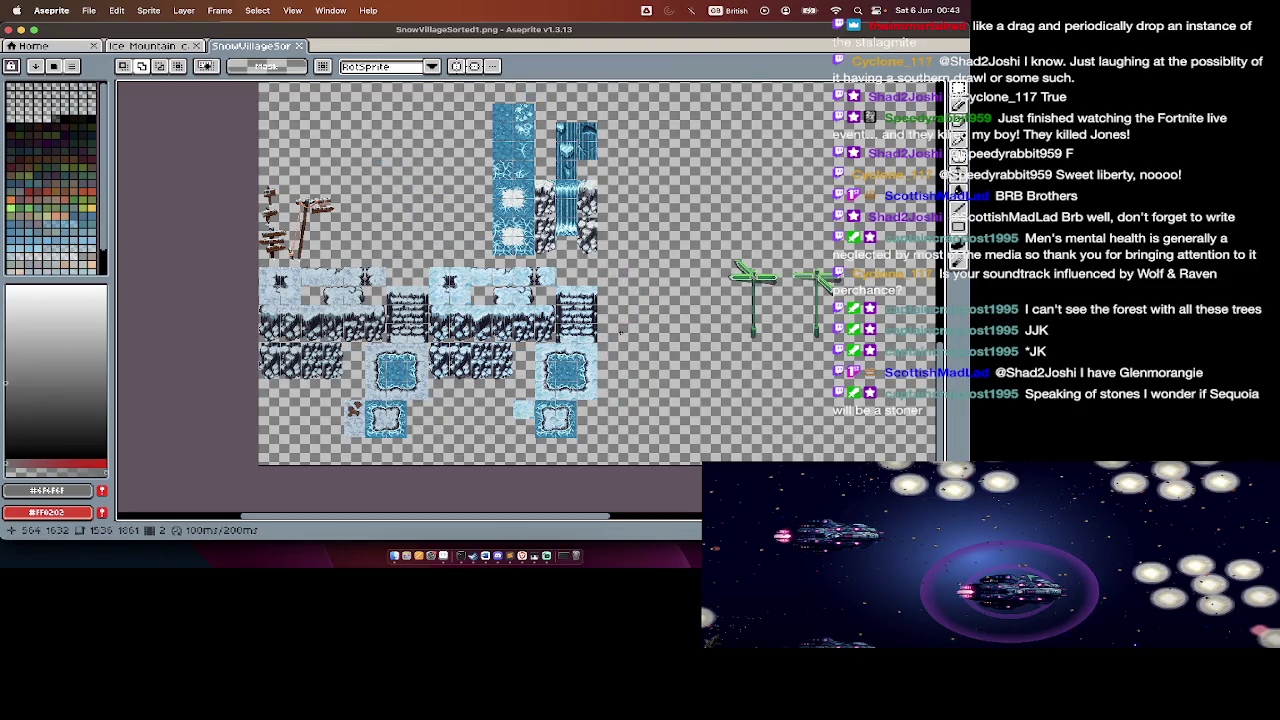
key("super+Tab")
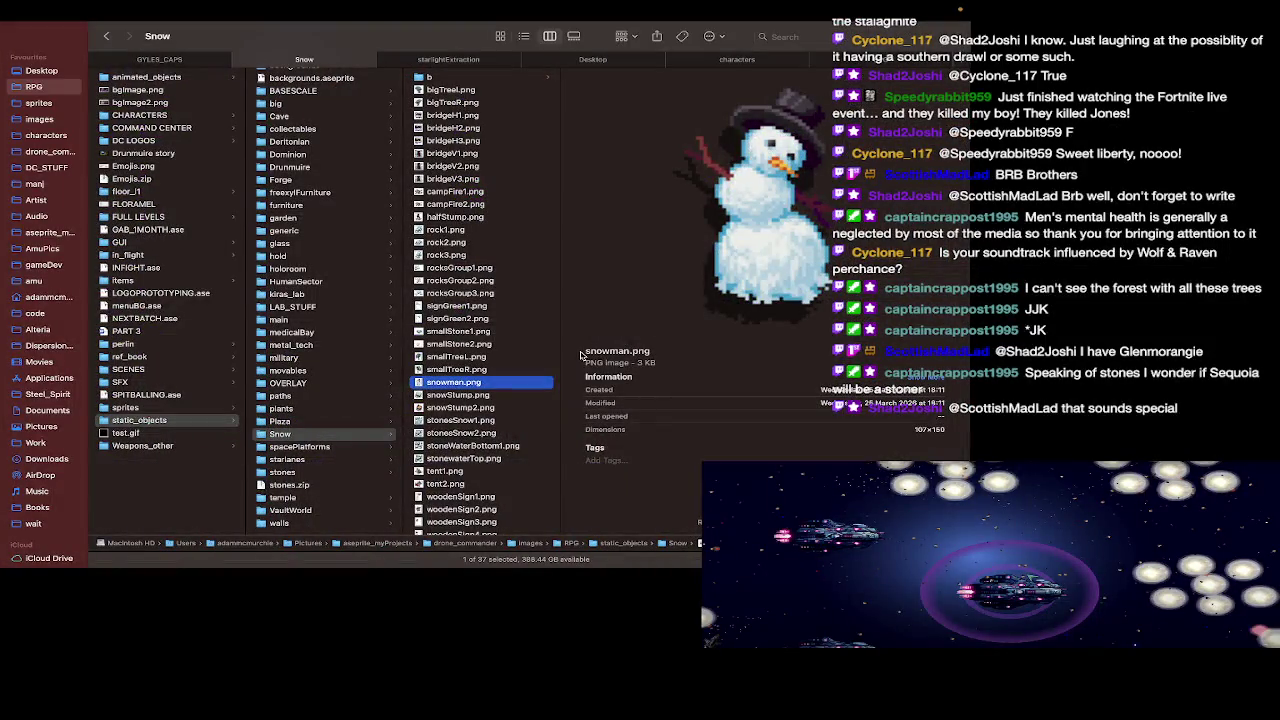
Step: Step through the Snow images from rocksGroup3.png to compare signGreen1 and signGreen2
key("Up")
key("Up")
key("Up")
key("Up")
key("Up")
key("Up")
key("Up")
key("Down")
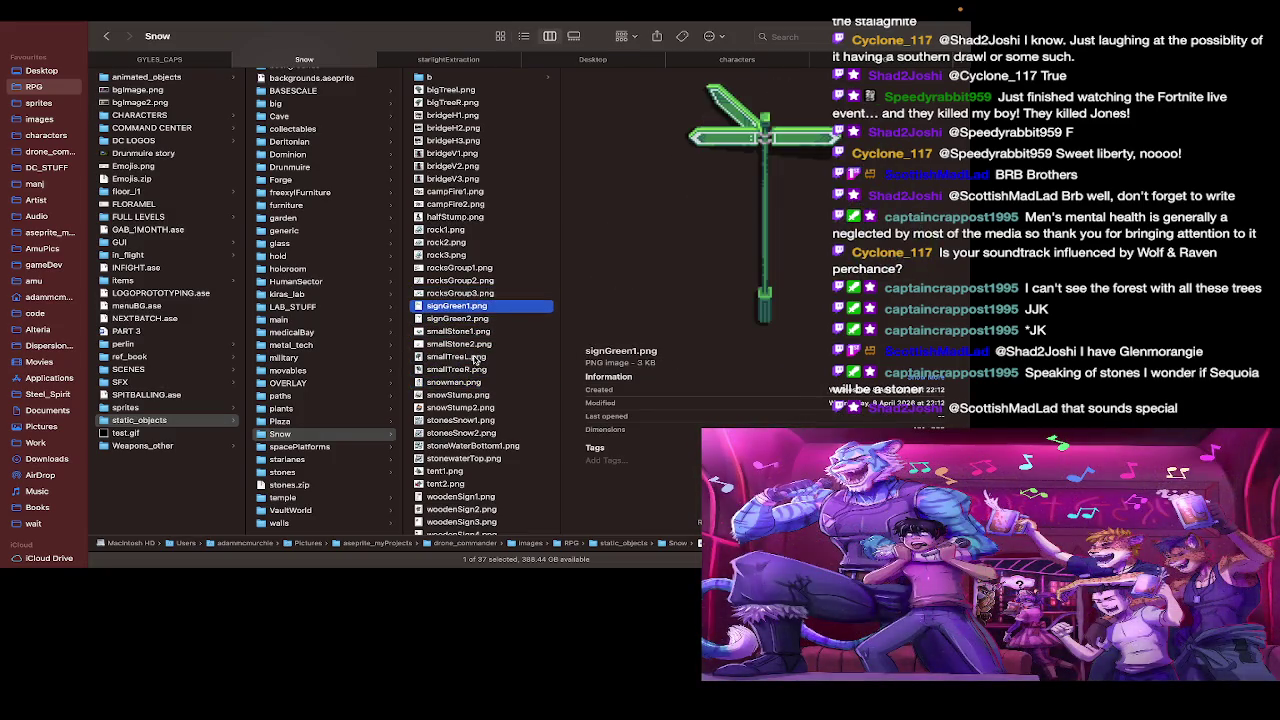
key("Down")
key("Up")
key("Down")
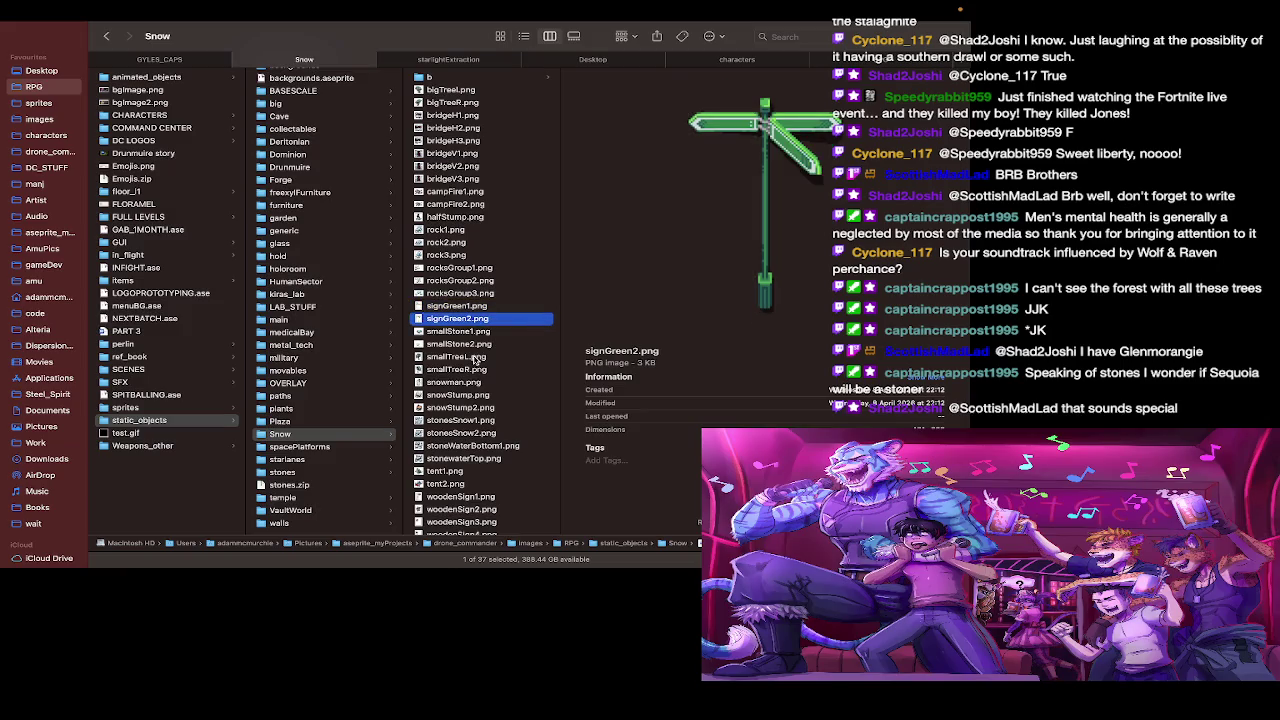
Step: Check the signposts on the Aseprite tile sheet against signGreen2.png
key("super+Tab")
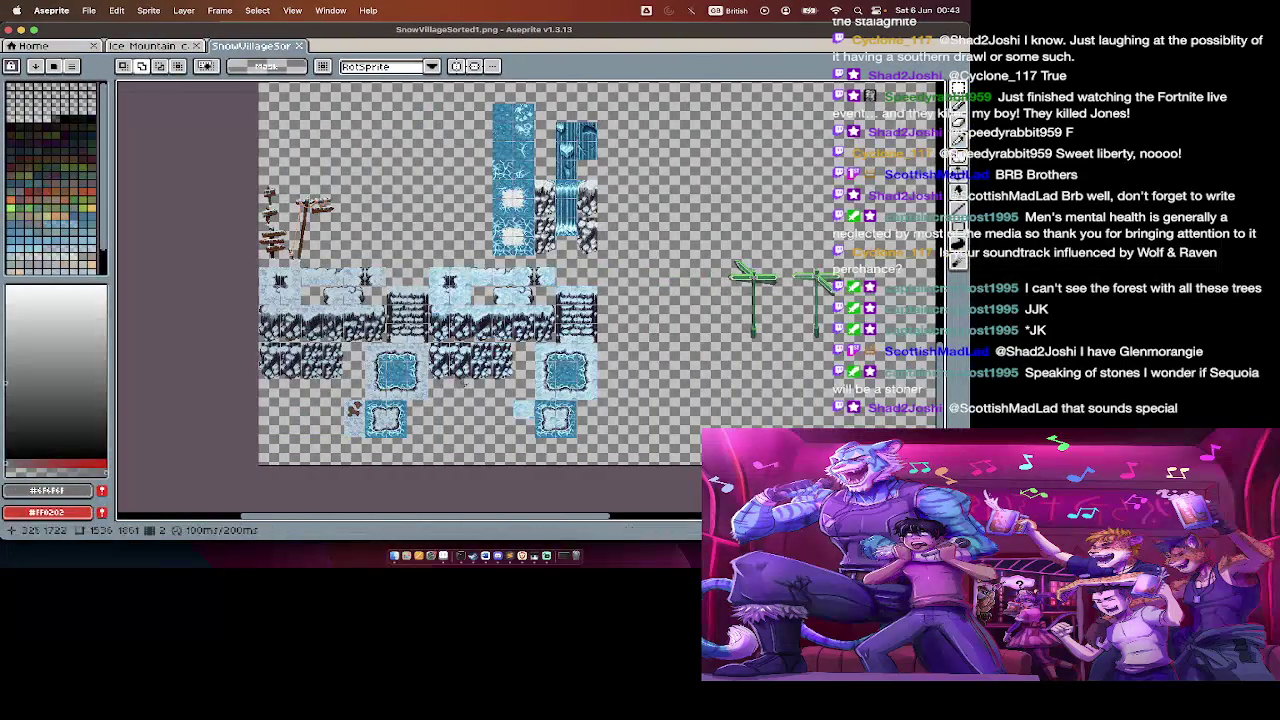
scroll(690, 330, "up", 3)
scroll(768, 257, "down", 3)
scroll(768, 257, "up", 2)
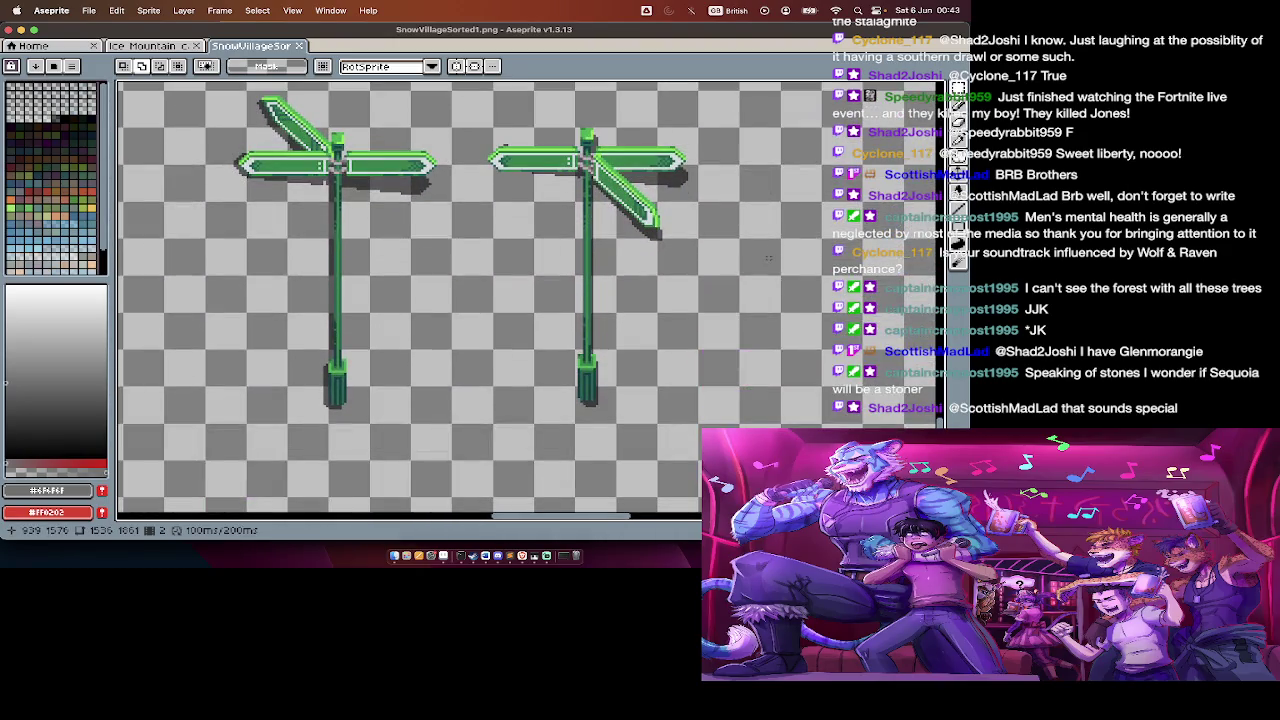
scroll(768, 257, "down", 2)
key("super+Tab")
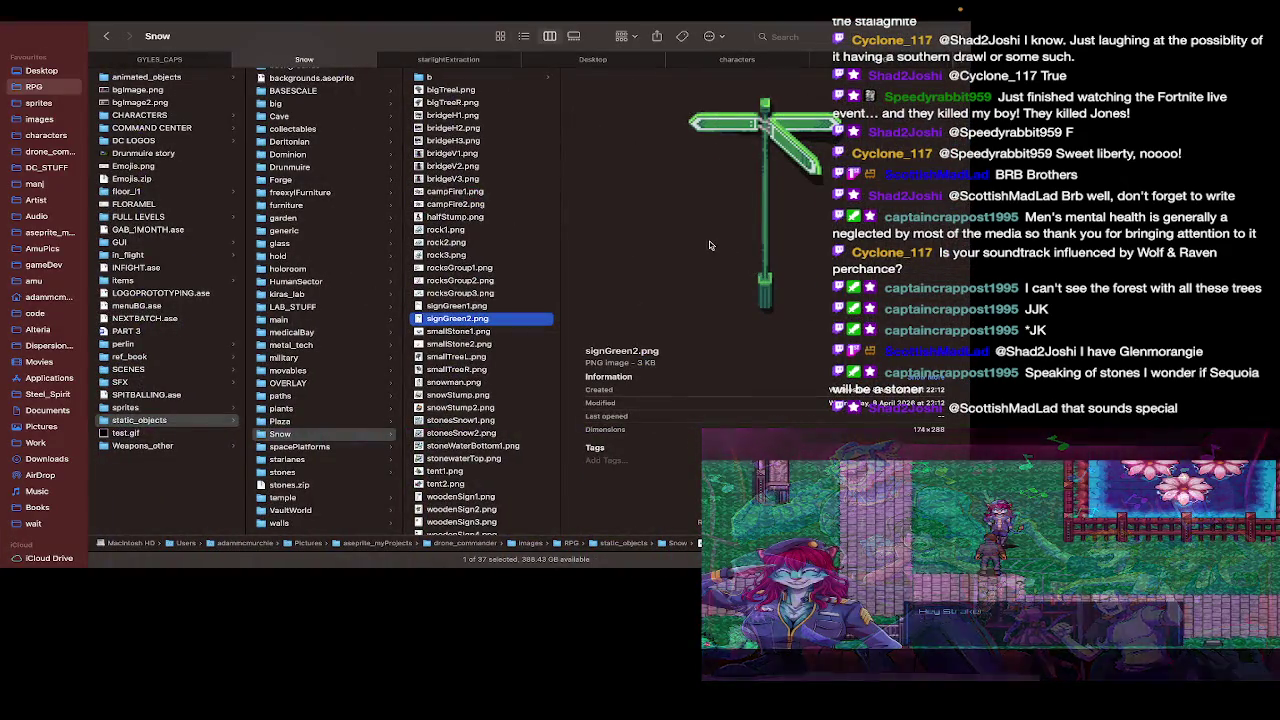
Step: Preview the Drunmuire folder's signGreen2.png and compare it with the tile sheet
left_click(352, 167)
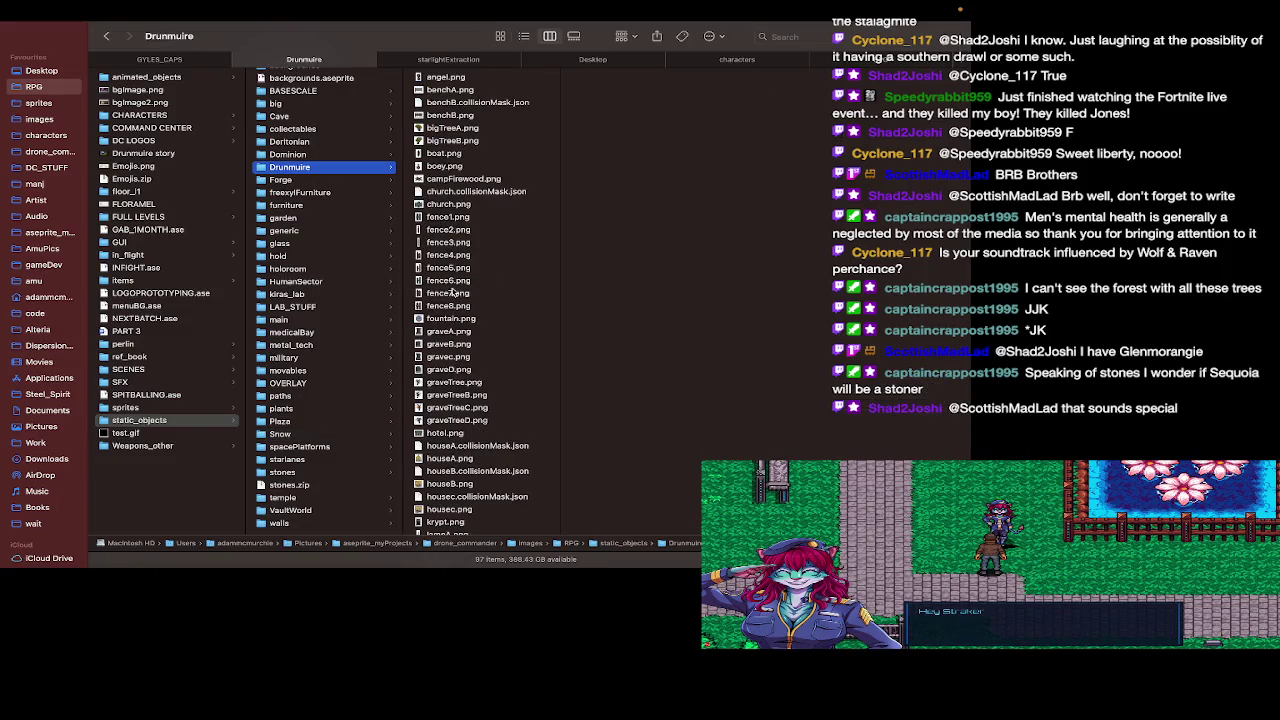
scroll(452, 335, "down", 5)
scroll(452, 335, "down", 5)
scroll(452, 430, "down", 5)
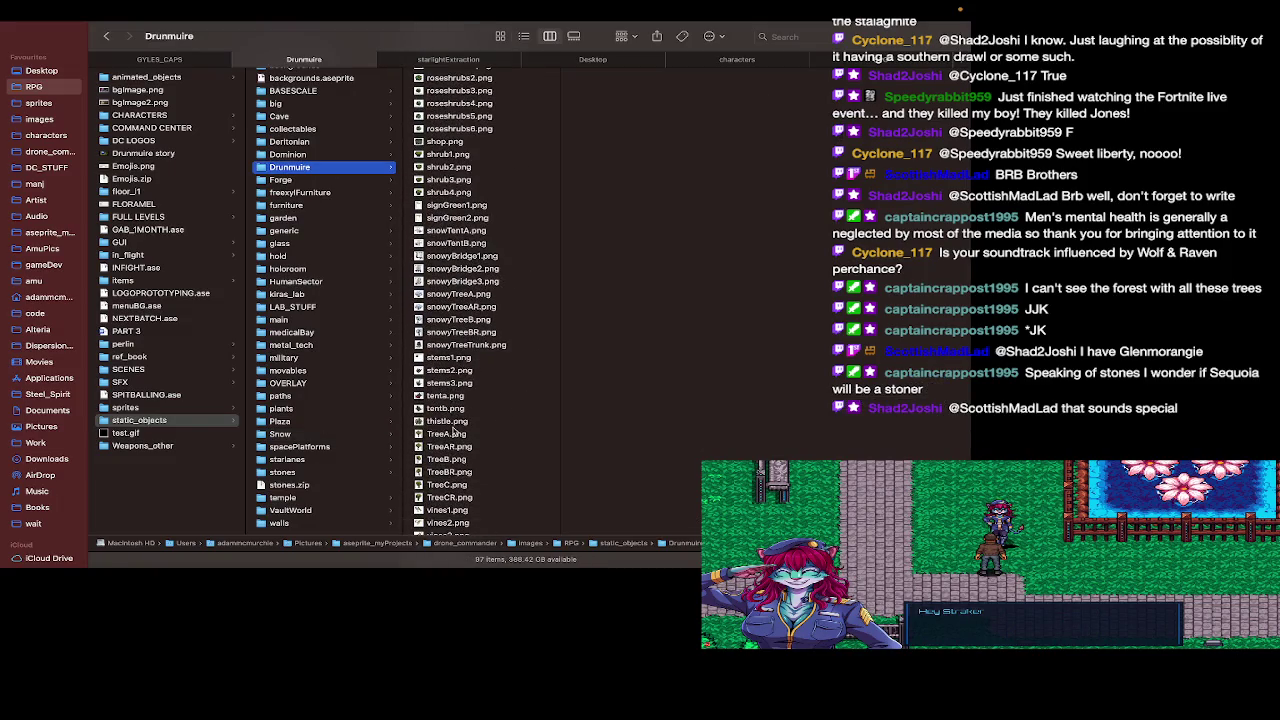
left_click(446, 334)
left_click(442, 220)
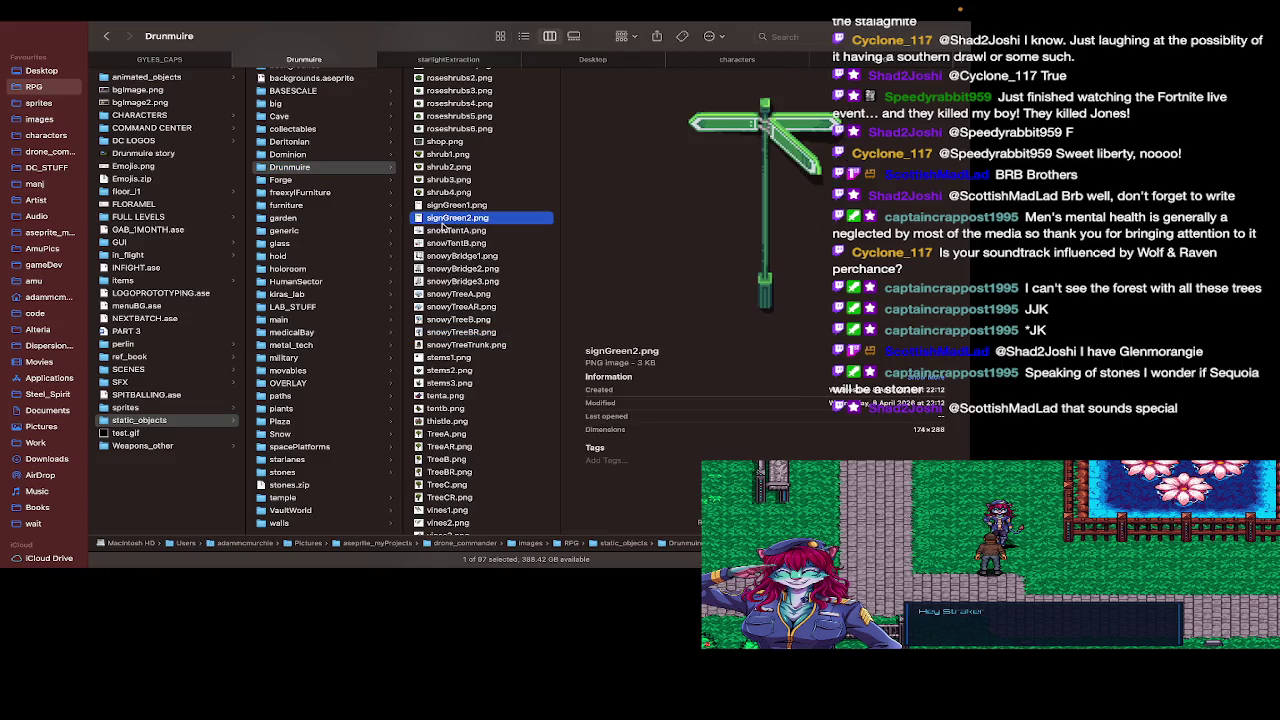
key("super+Tab")
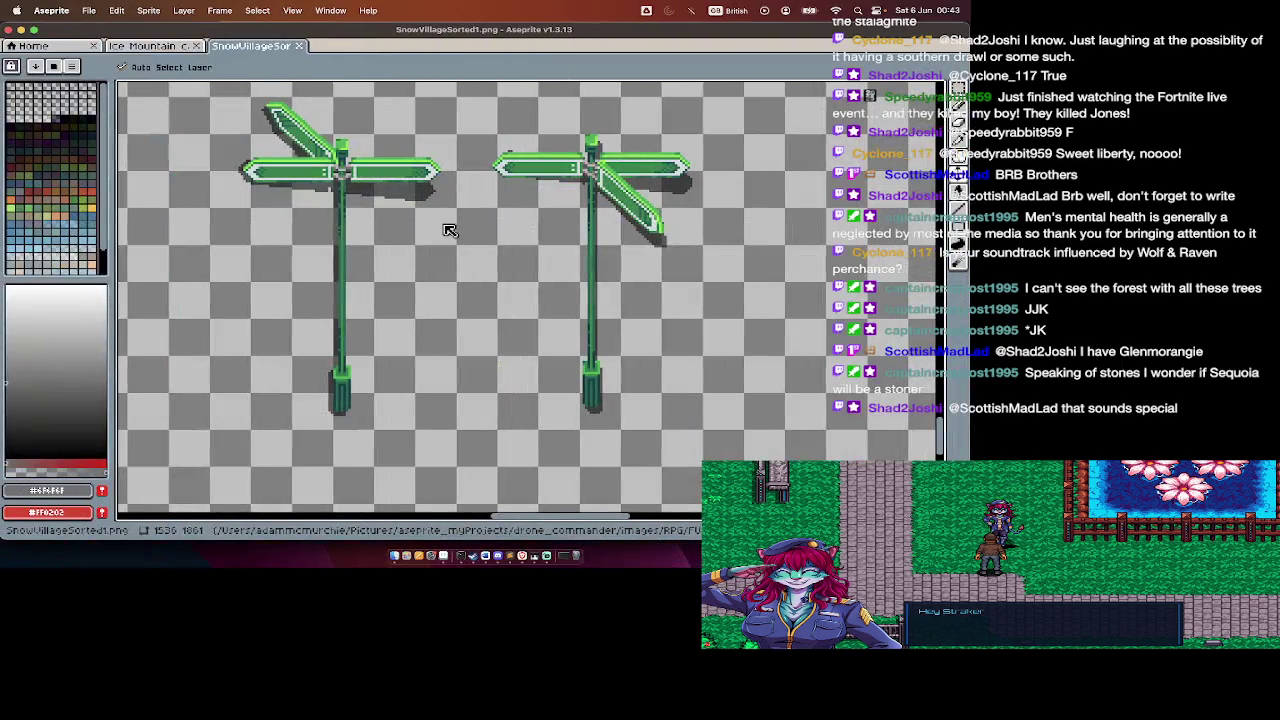
key("super+Tab")
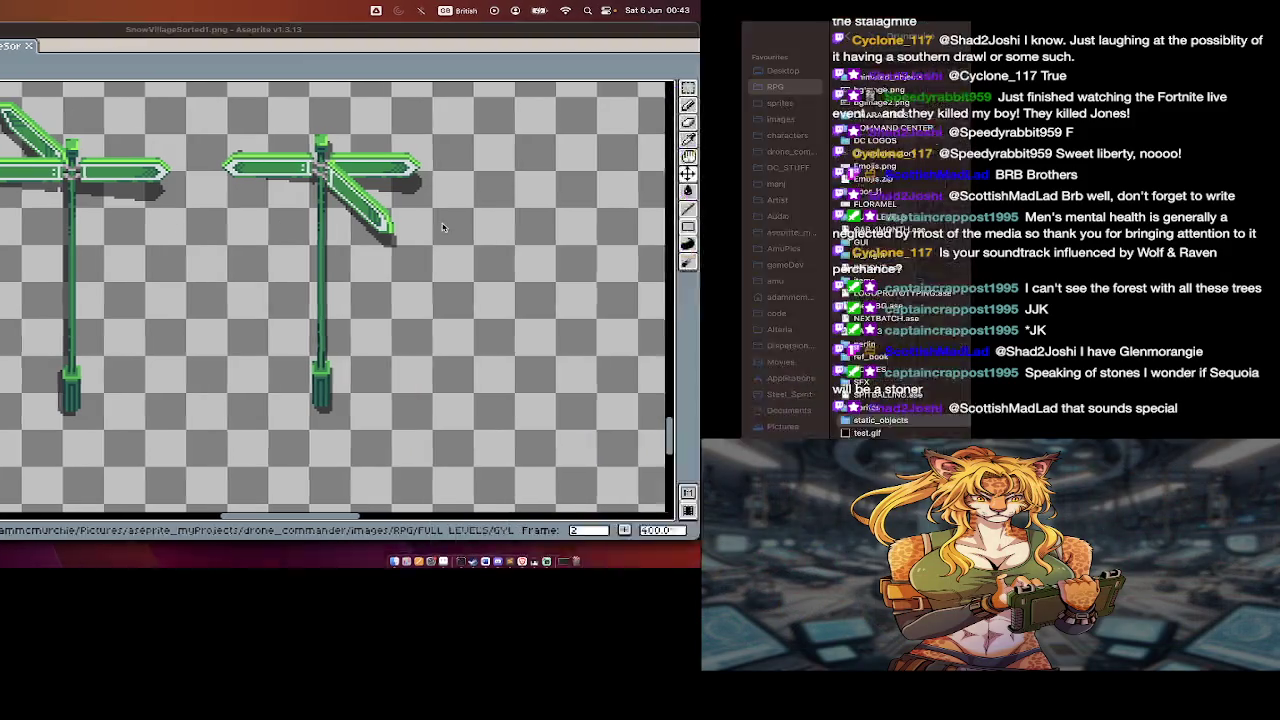
key("super+Tab")
key("super+Tab")
Step: Back in the Snow folder, preview snowStump2.png and then signGreen2.png
left_click(297, 434)
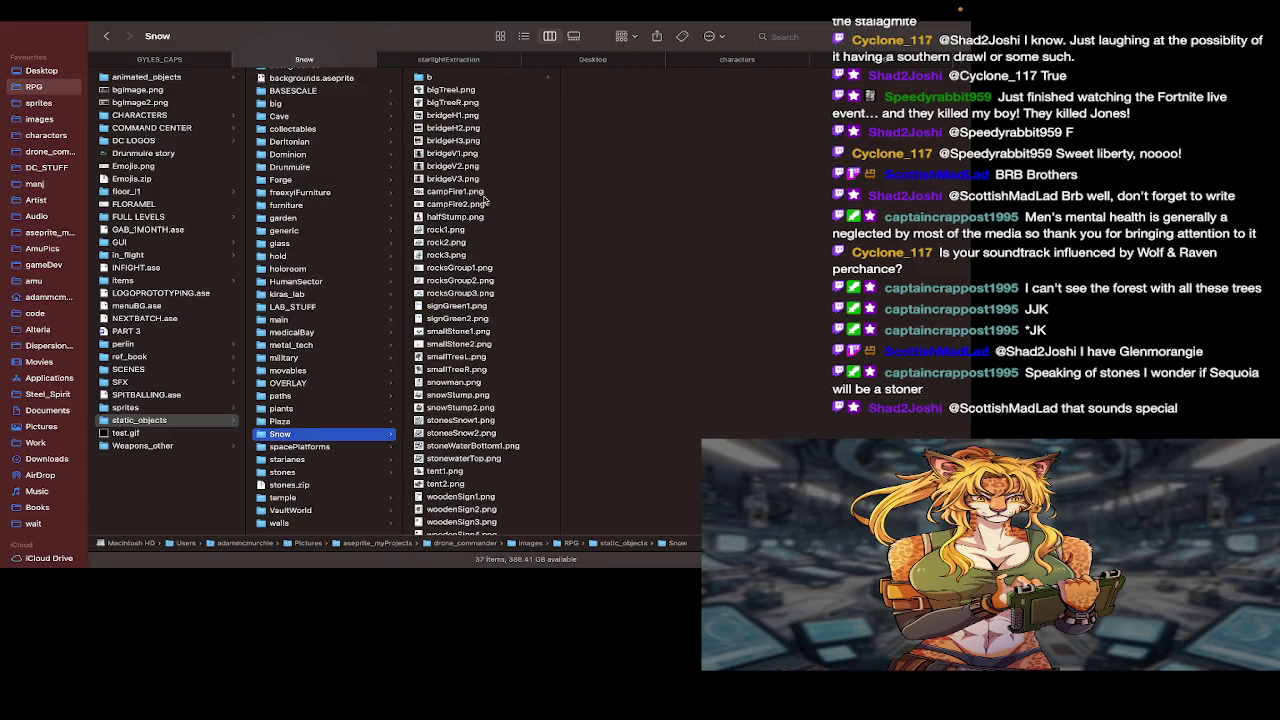
left_click(450, 293)
scroll(455, 320, "down", 1)
left_click(458, 394)
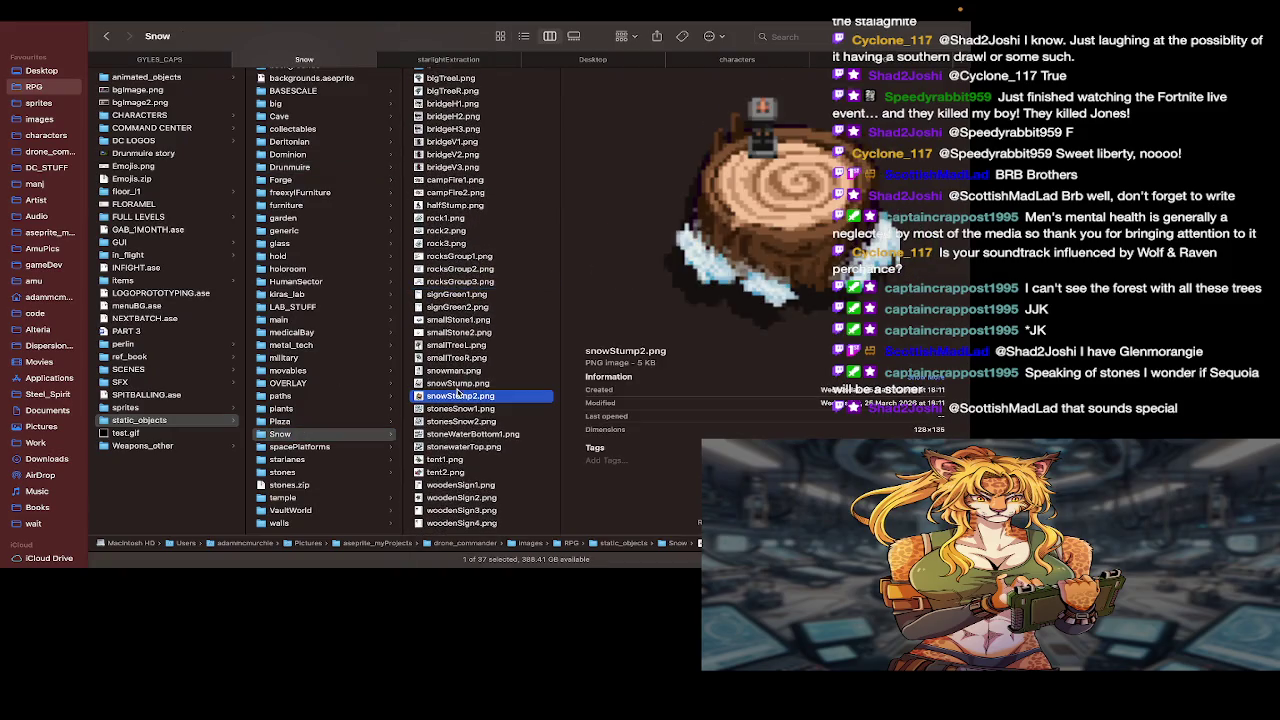
left_click(458, 319)
left_click(457, 307)
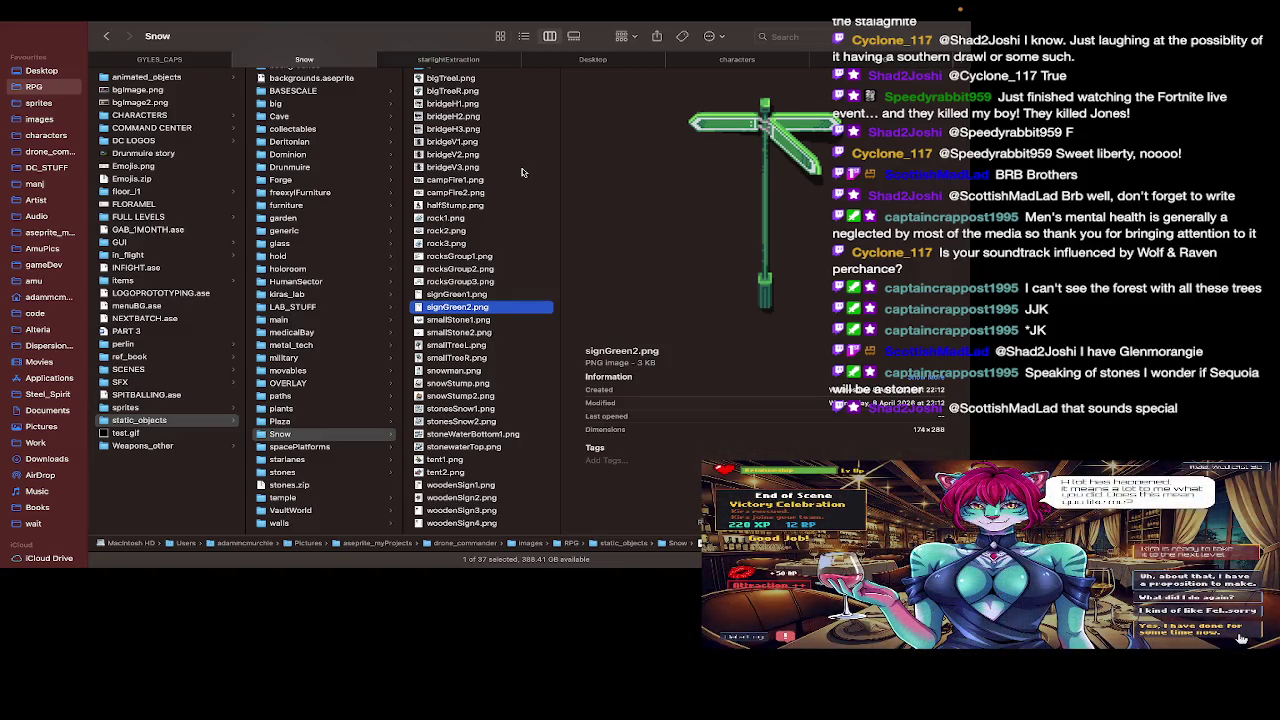
Step: Scroll the tile sheet to the snow and ice tiles with the timeline hidden
key("super+Tab")
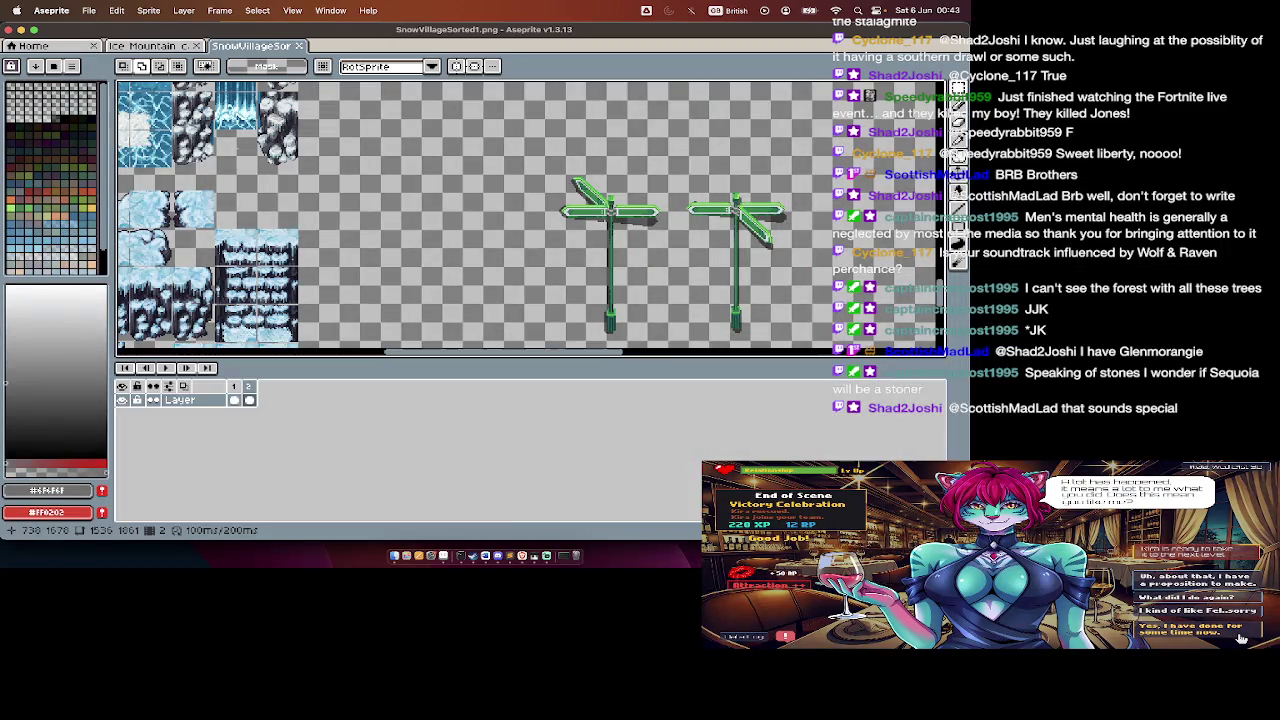
scroll(530, 215, "down", 3)
scroll(530, 215, "left", 5)
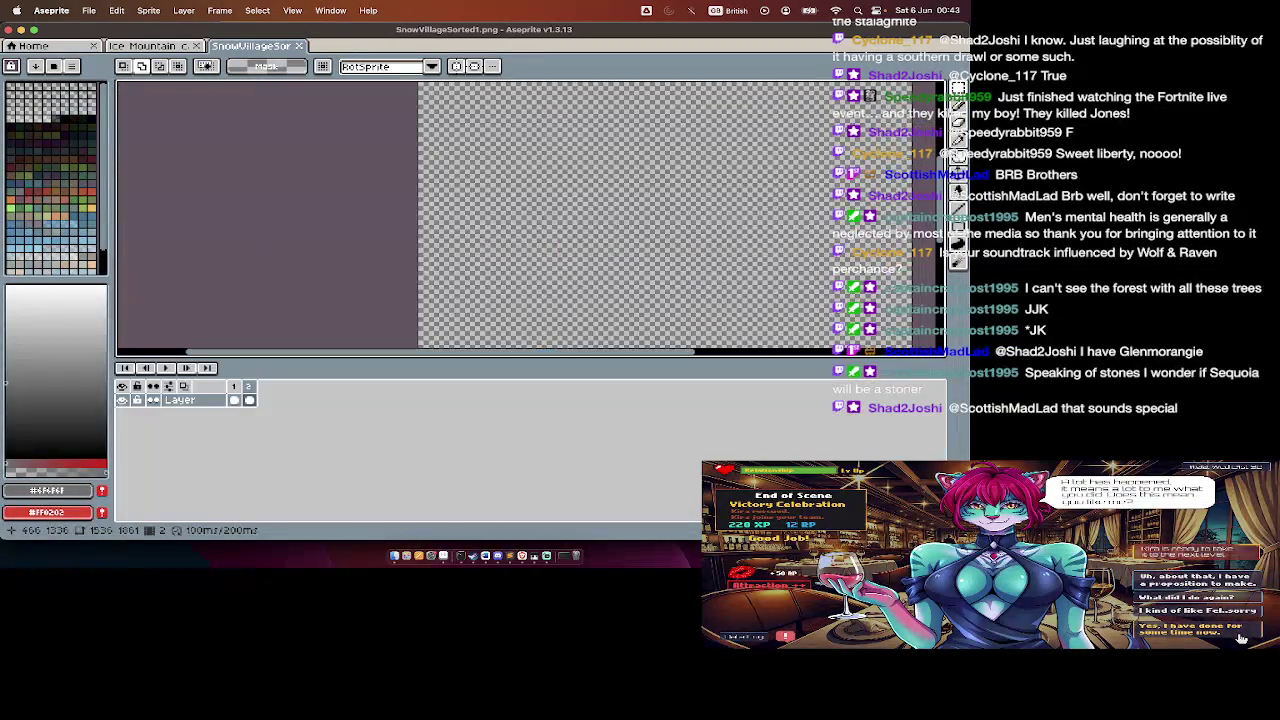
key("Tab")
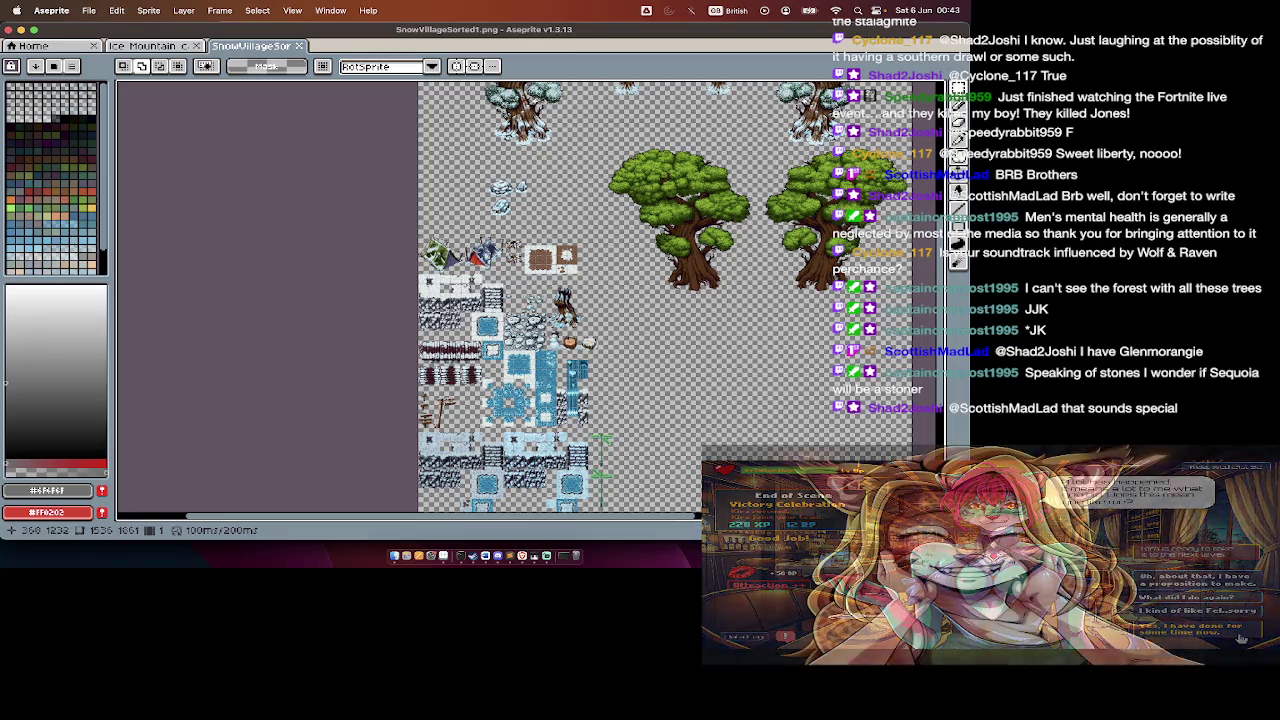
scroll(460, 300, "down", 2)
scroll(460, 300, "up", 2)
scroll(460, 300, "up", 2)
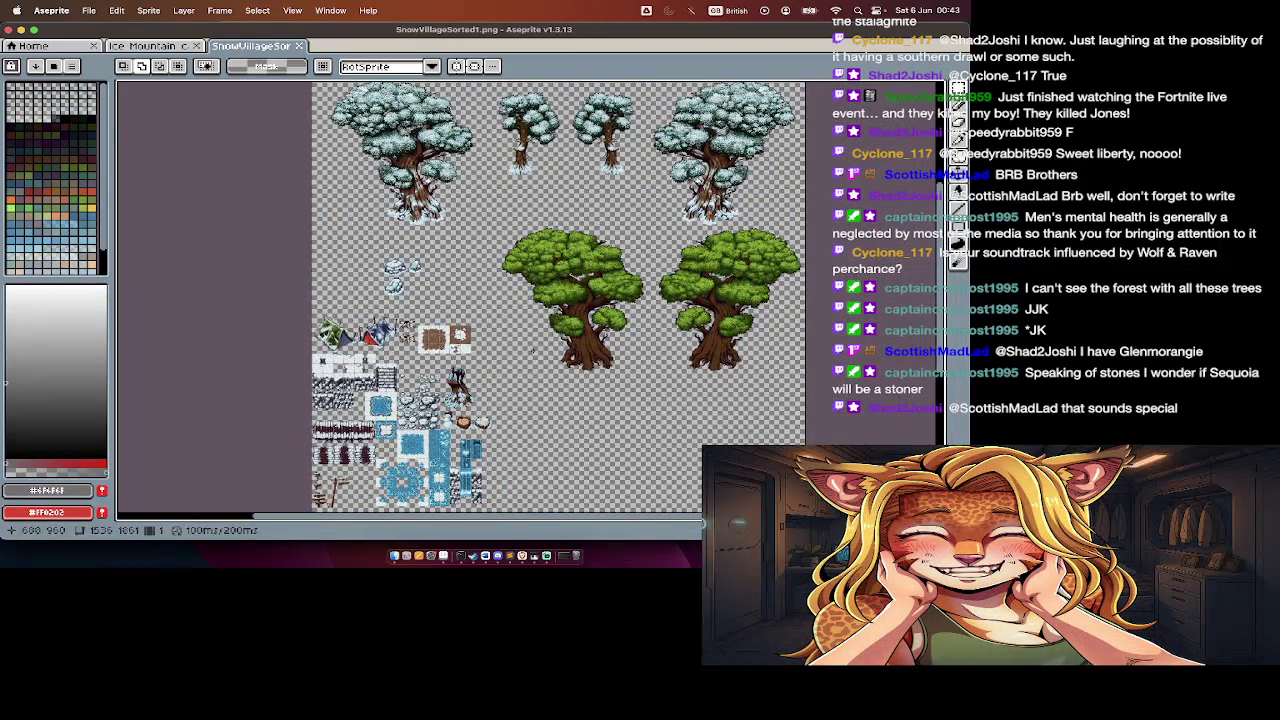
scroll(533, 350, "up", 1)
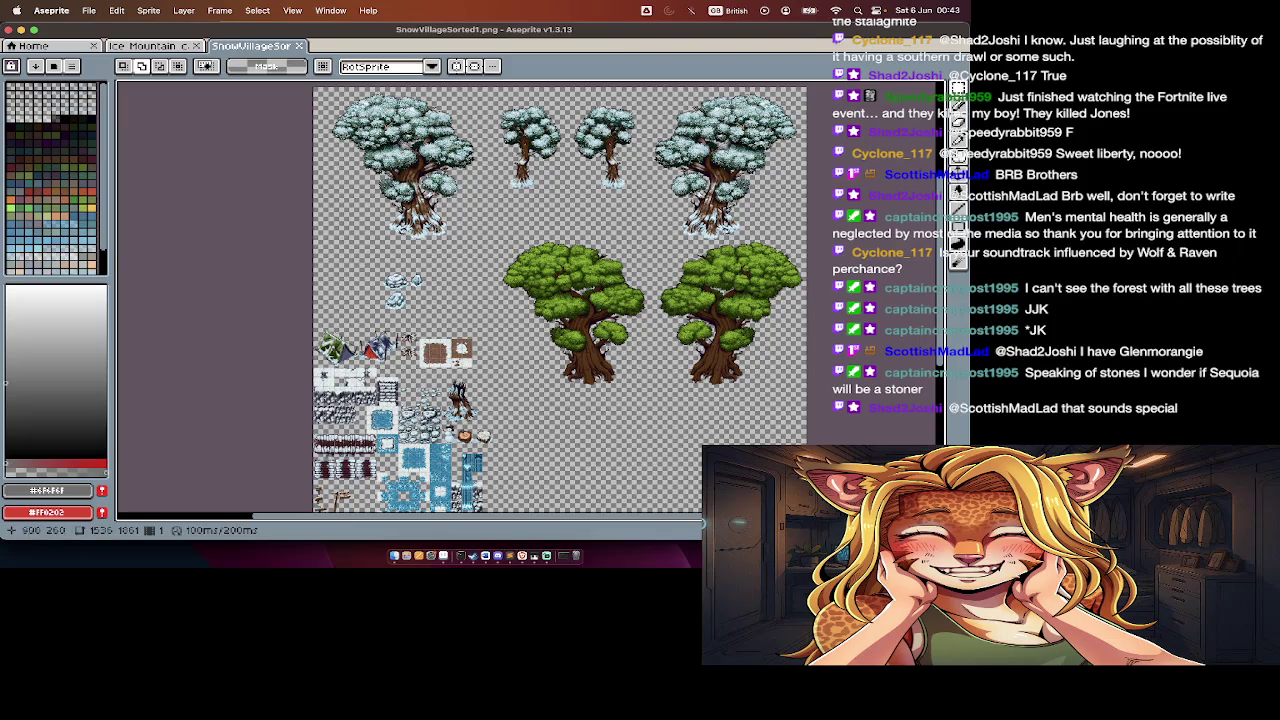
Step: Pick a dark colour from the canvas and switch to the Rectangle tool
key("Tab")
key("i")
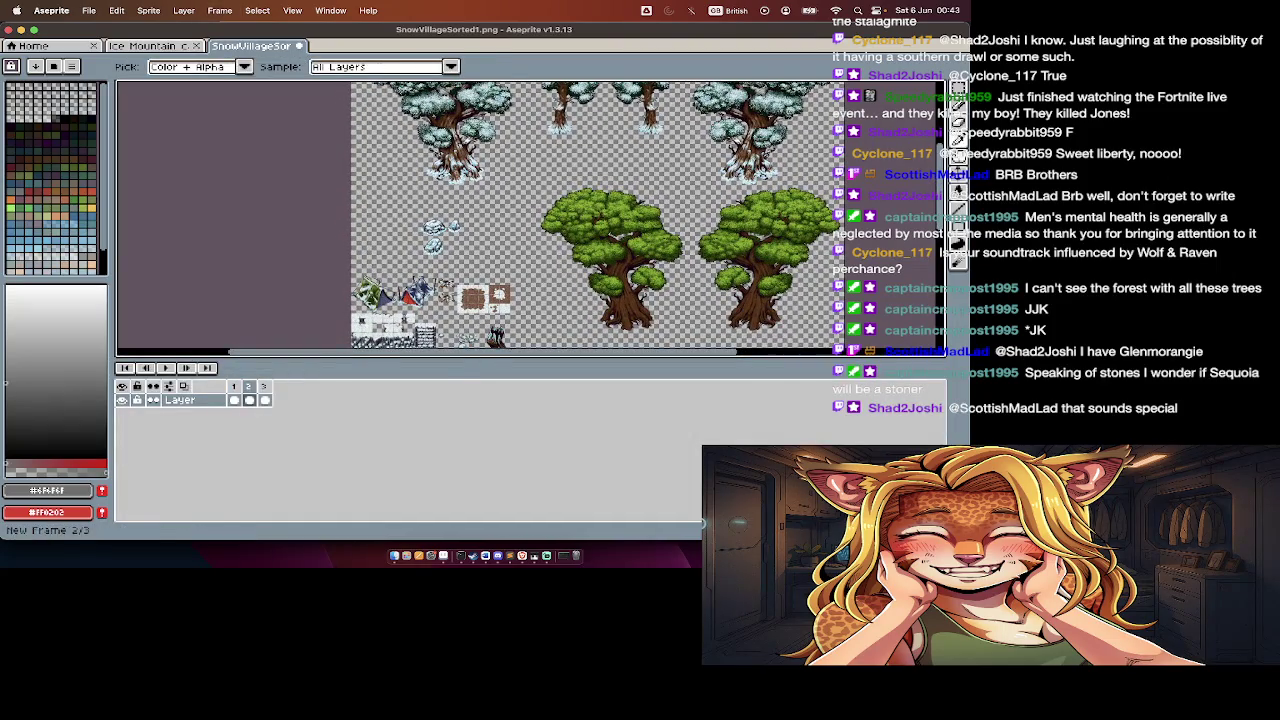
key("w")
key("Tab")
key("Tab")
key("Tab")
scroll(520, 300, "down", 5)
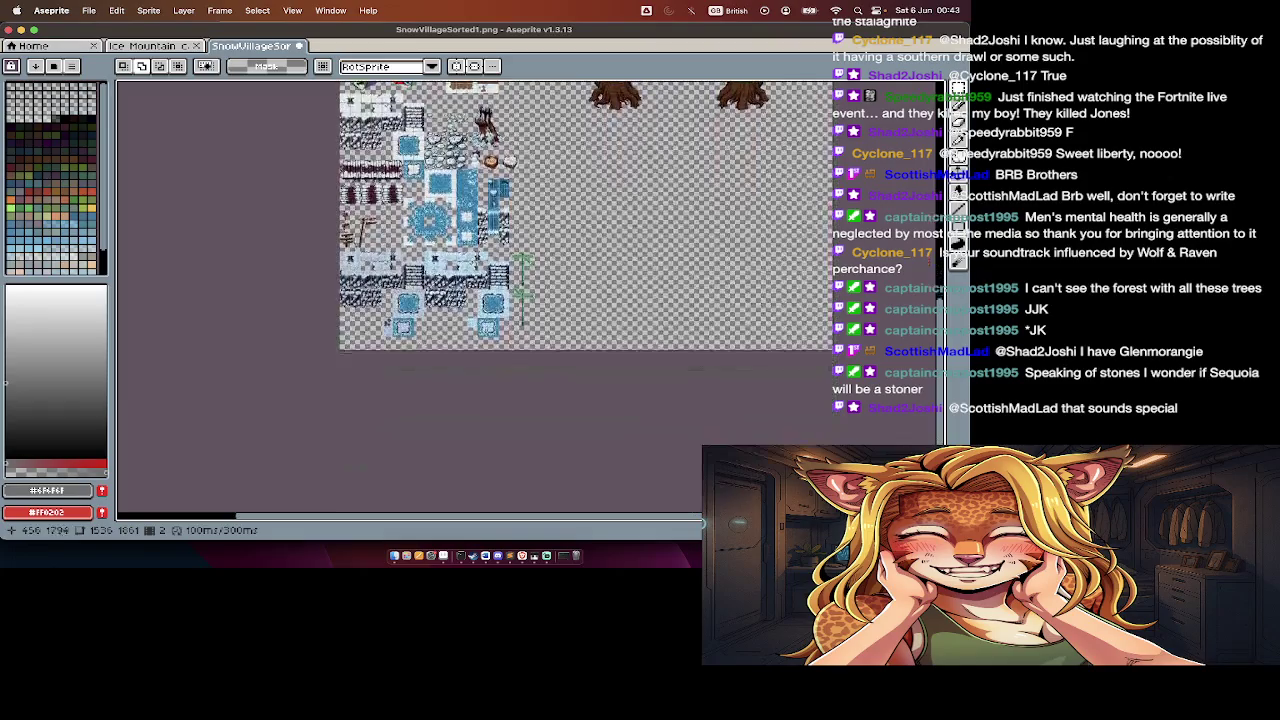
scroll(518, 160, "up", 1)
scroll(518, 160, "up", 1)
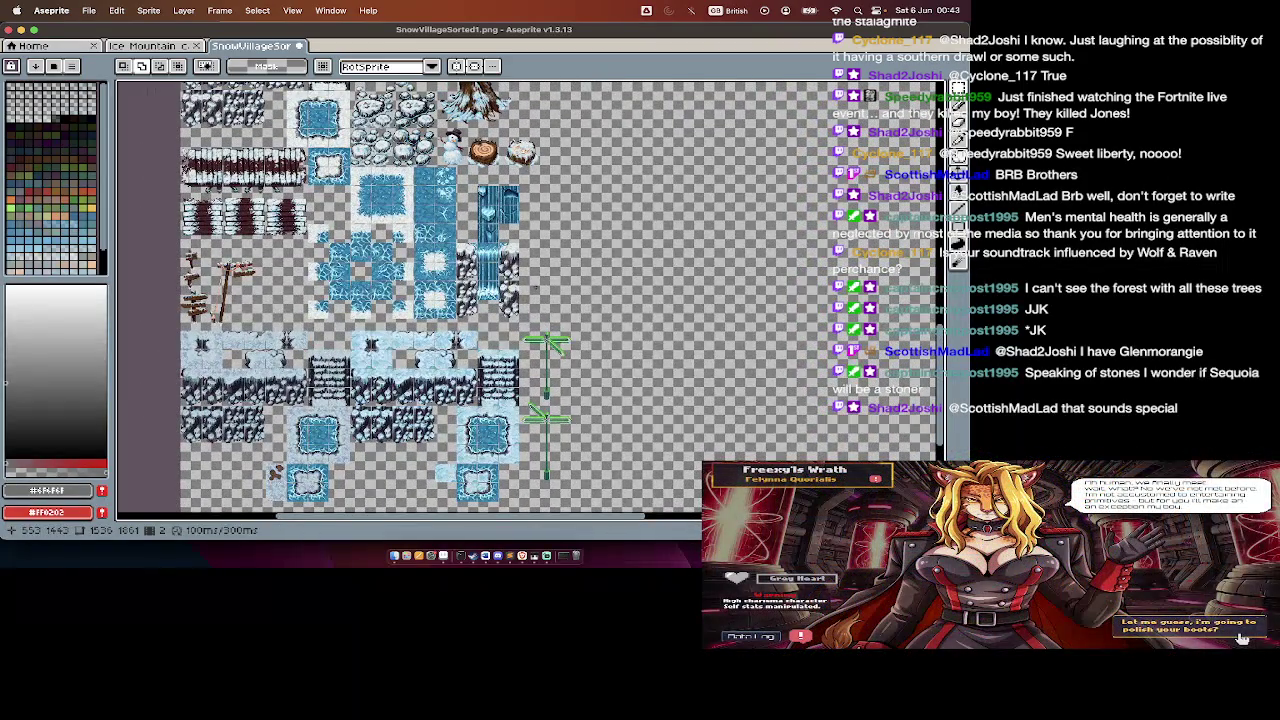
key("Tab")
key("Tab")
key("Tab")
key("u")
key("Tab")
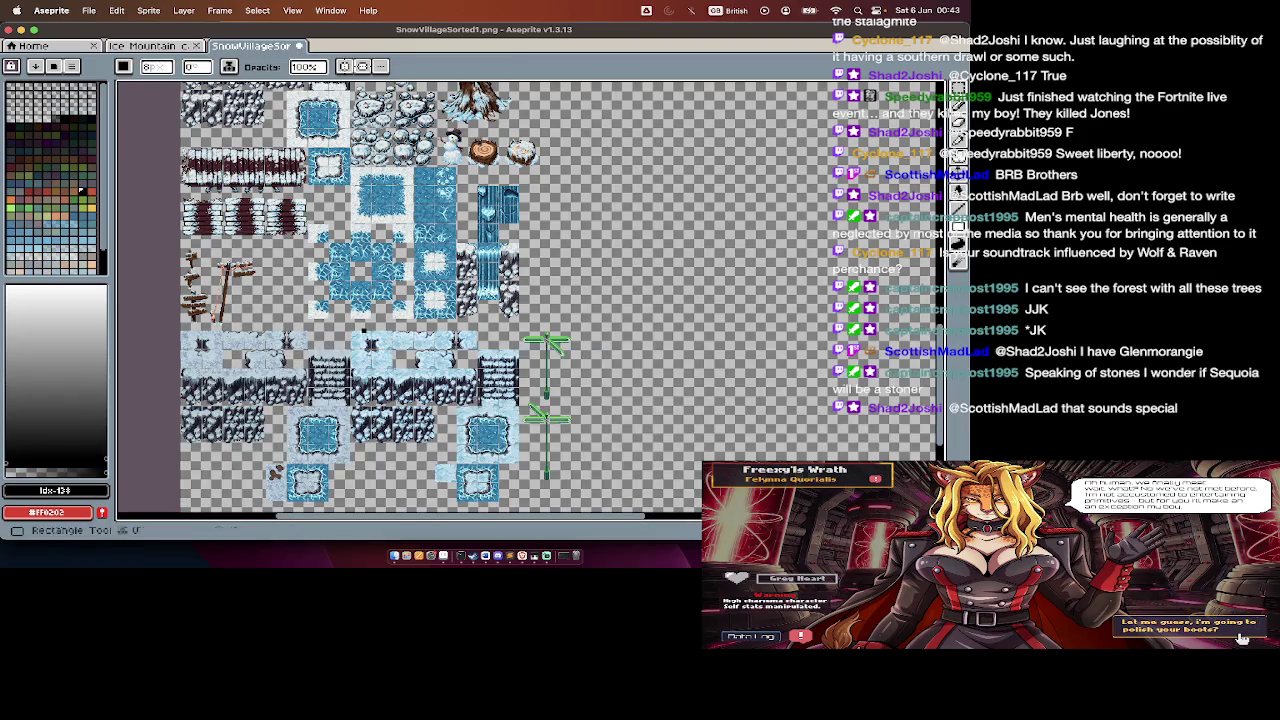
Step: Draw a square right of the tiles and fill it black with the Paint Bucket
left_click_drag(796, 310, 842, 320)
key("g")
left_click(760, 265)
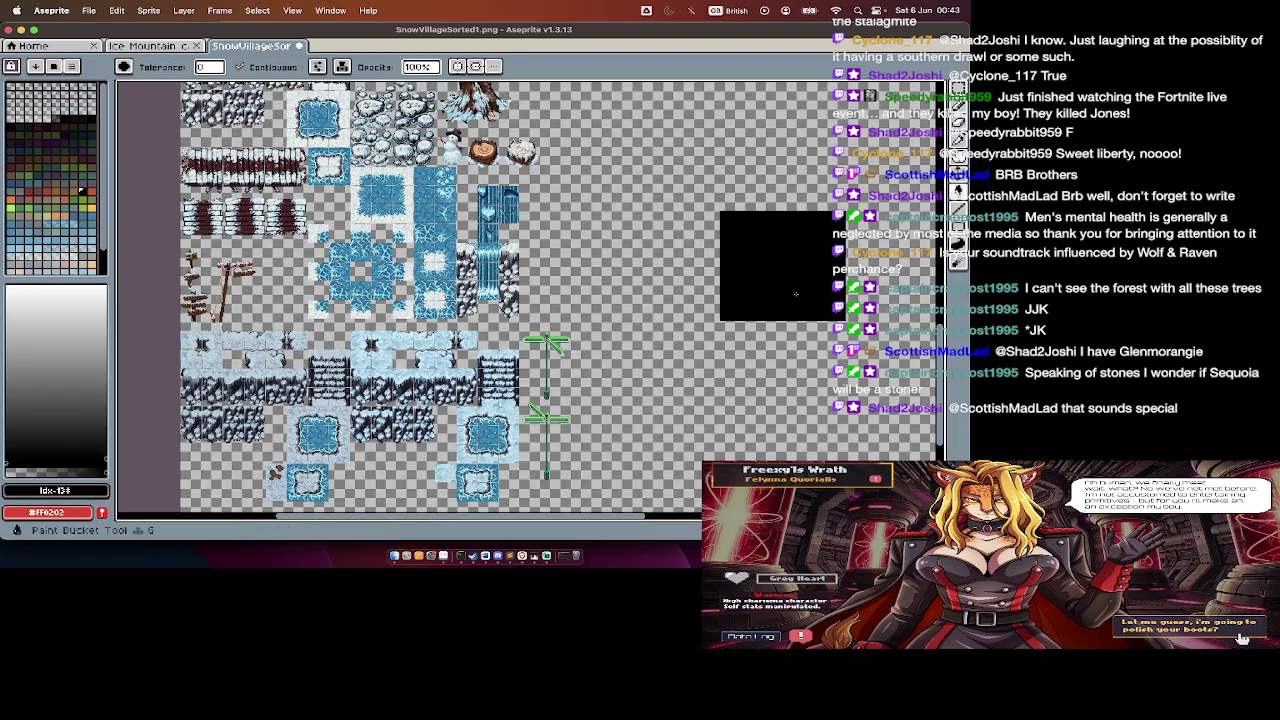
key("Tab")
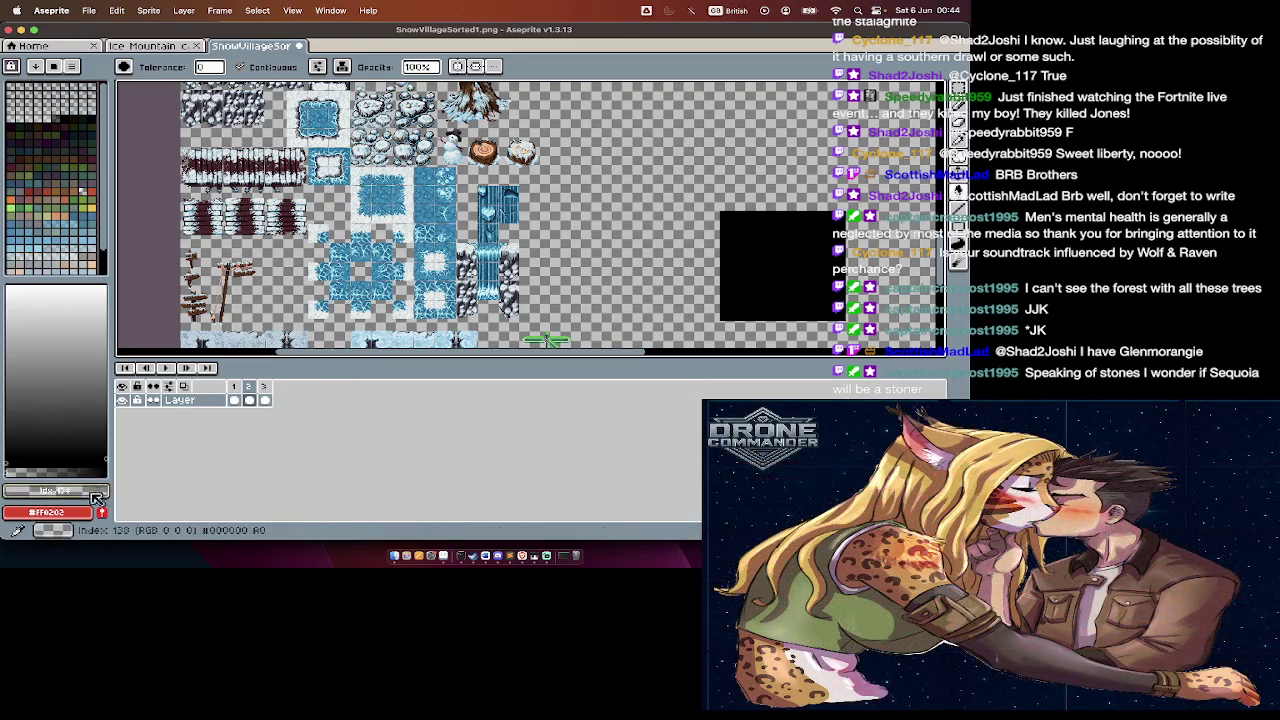
key("Tab")
Step: Insert the word PROGRESS in white and place it on the black square
key("t")
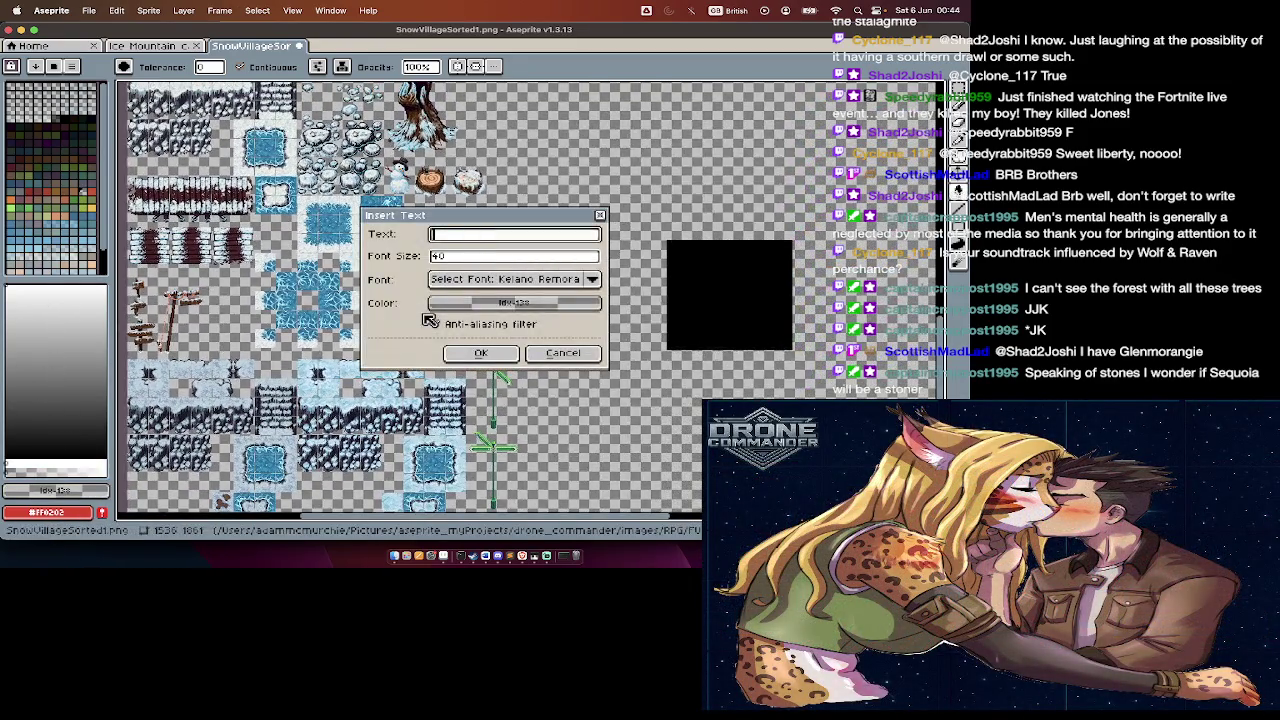
left_click(481, 353)
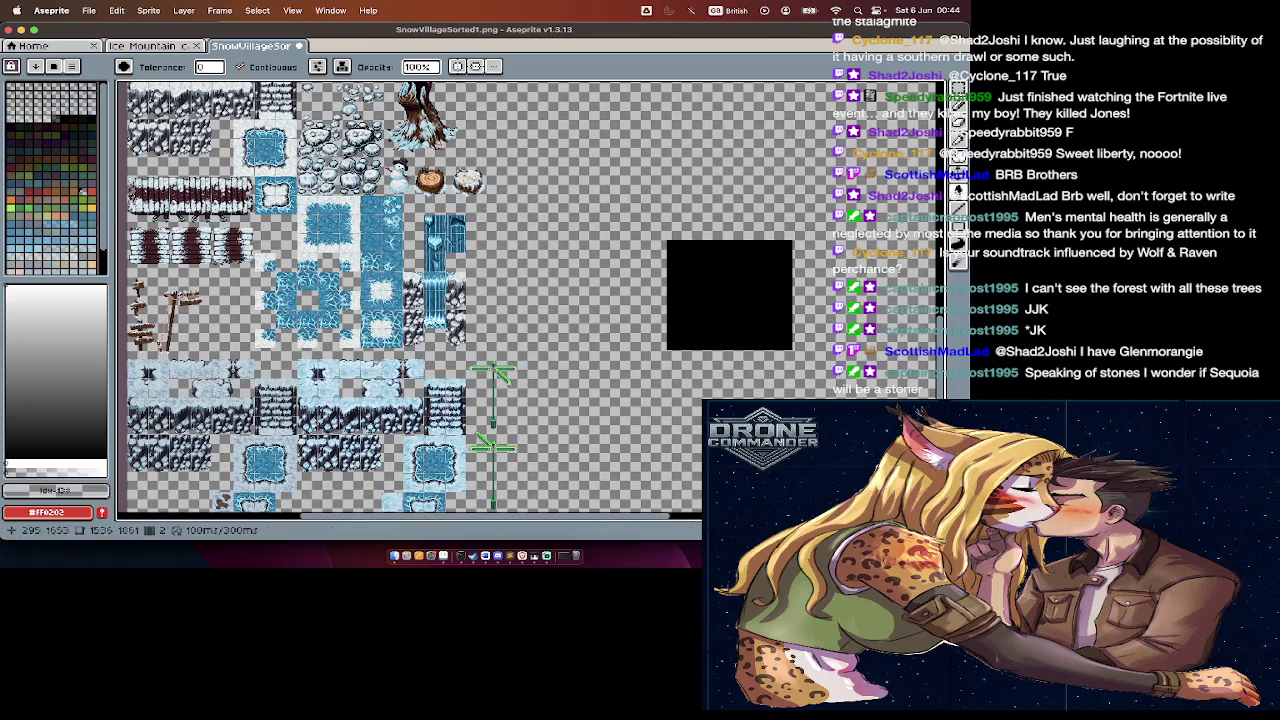
key("t")
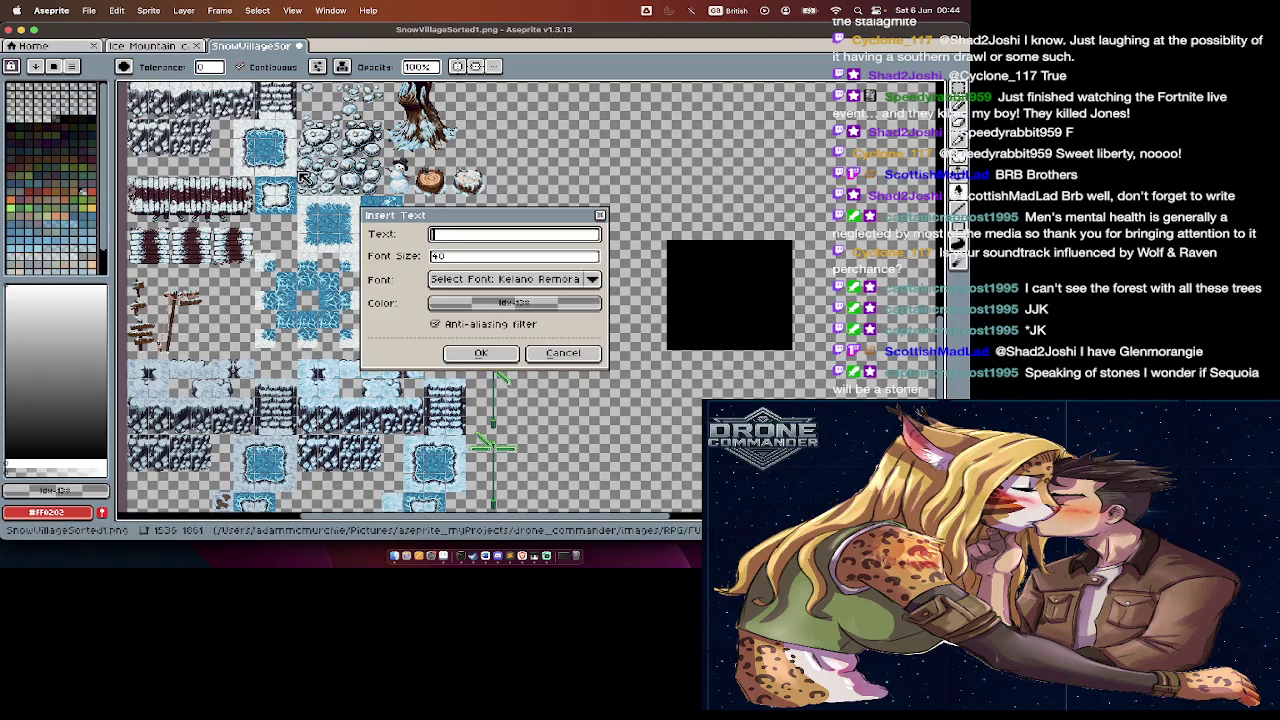
type("PROGRES")
key("Escape")
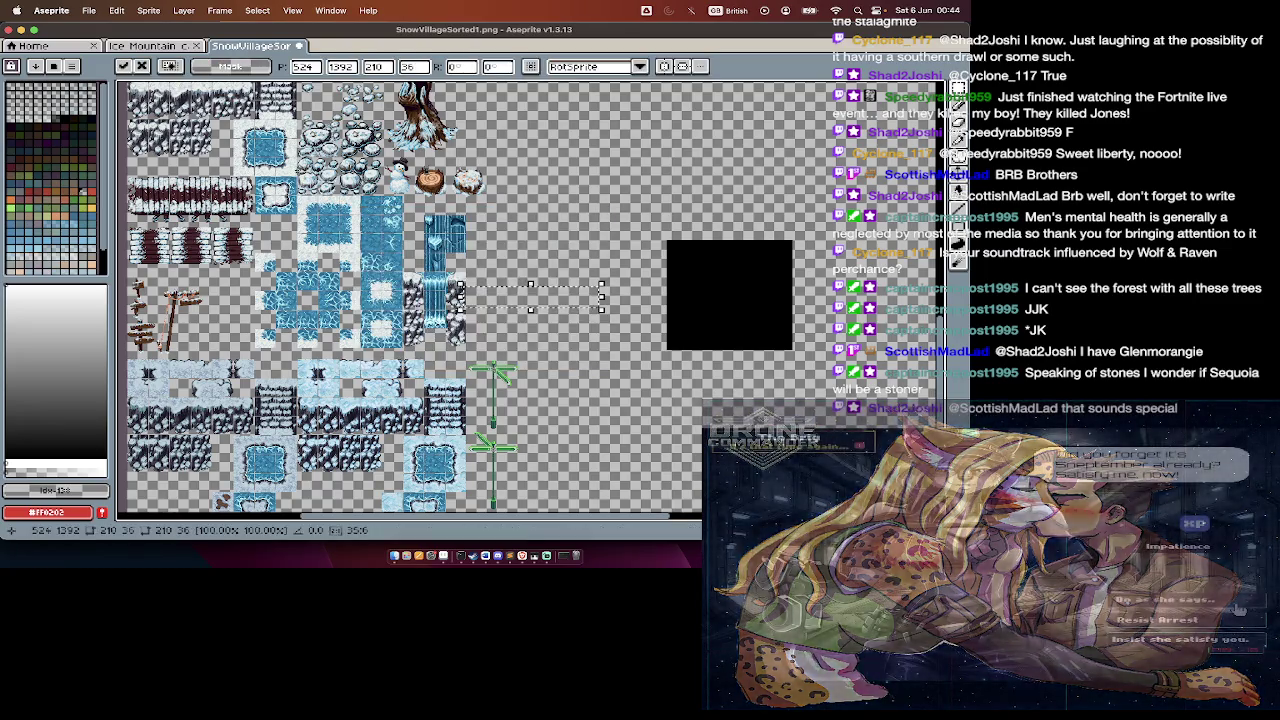
key("Tab")
key("Tab")
key("Tab")
key("Tab")
left_click_drag(92, 460, 106, 461)
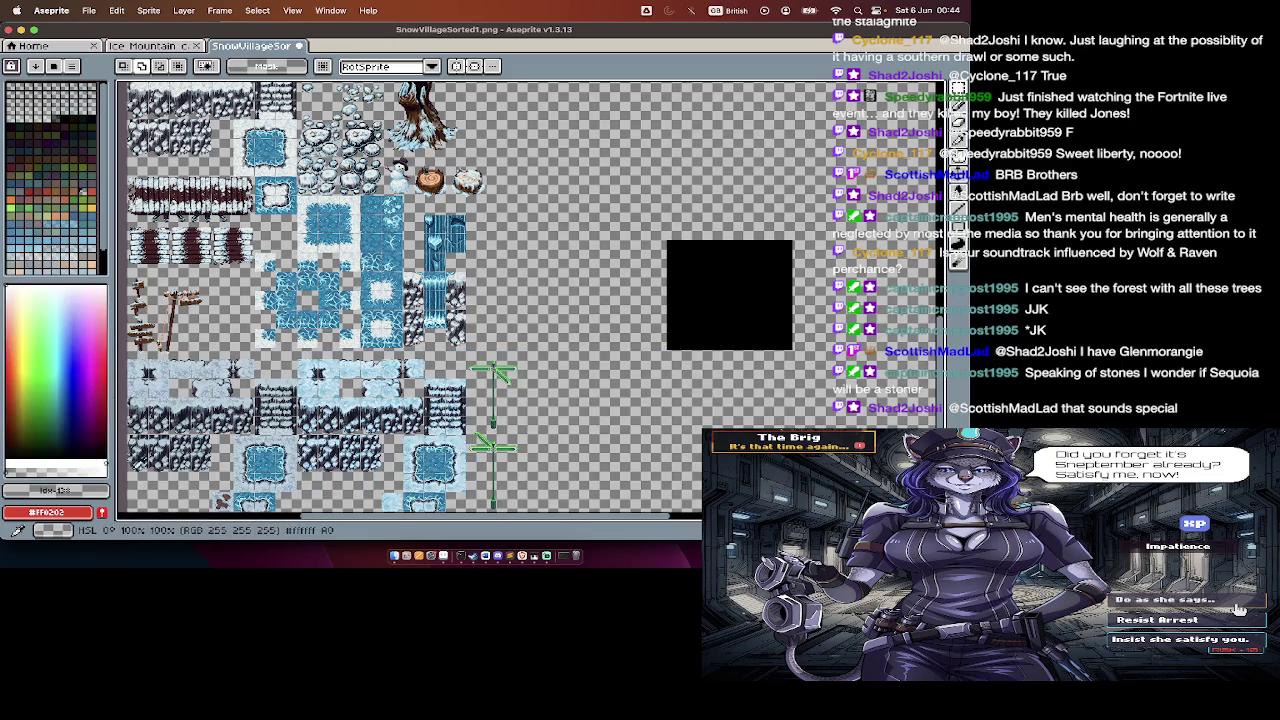
key("ctrl+v")
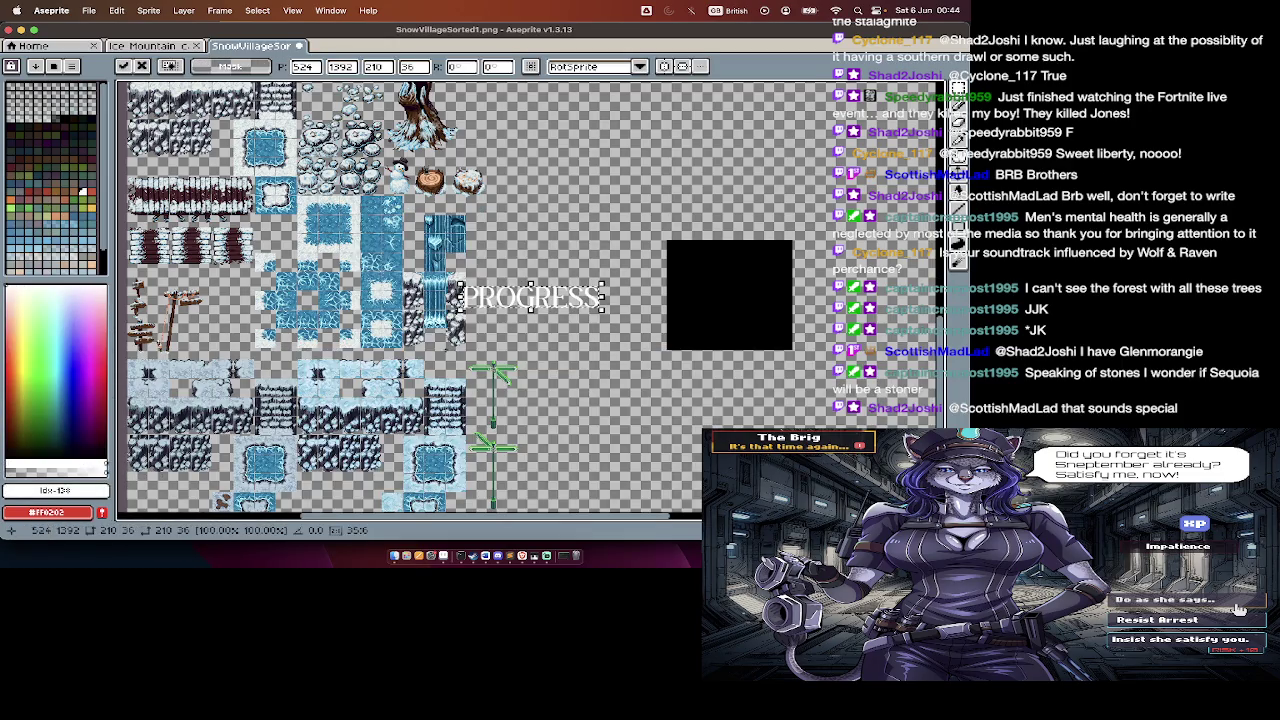
left_click_drag(529, 302, 685, 302)
key("Return")
Step: Zoom in on the tents and delete the green tent sprite
scroll(694, 291, "up", 2)
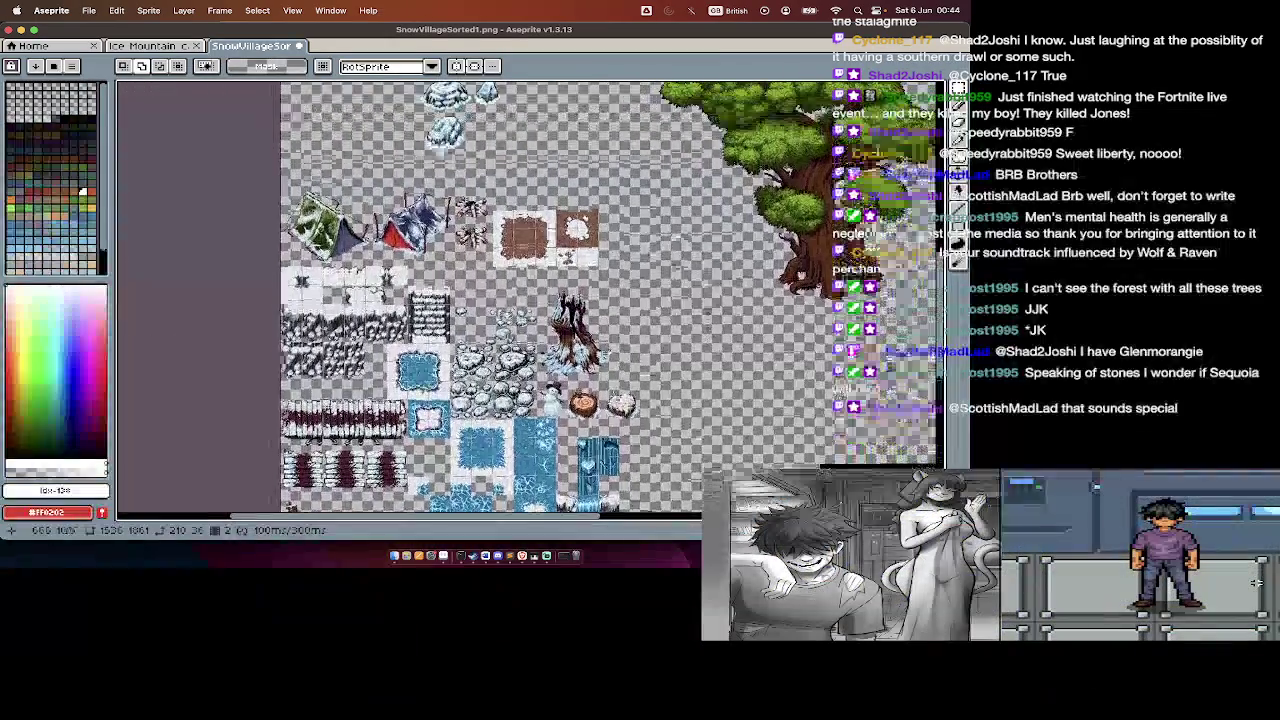
scroll(502, 163, "up", 1)
scroll(502, 163, "up", 1)
scroll(502, 163, "up", 1)
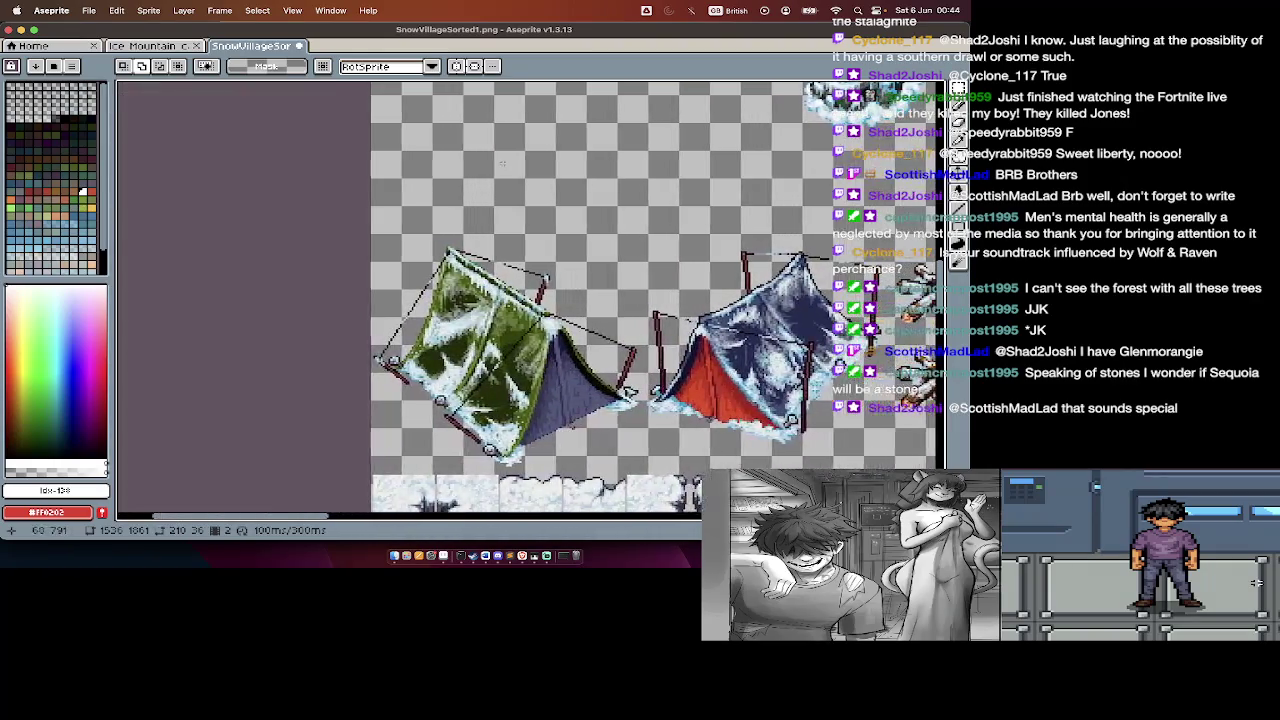
scroll(502, 163, "down", 2)
scroll(480, 185, "right", 2)
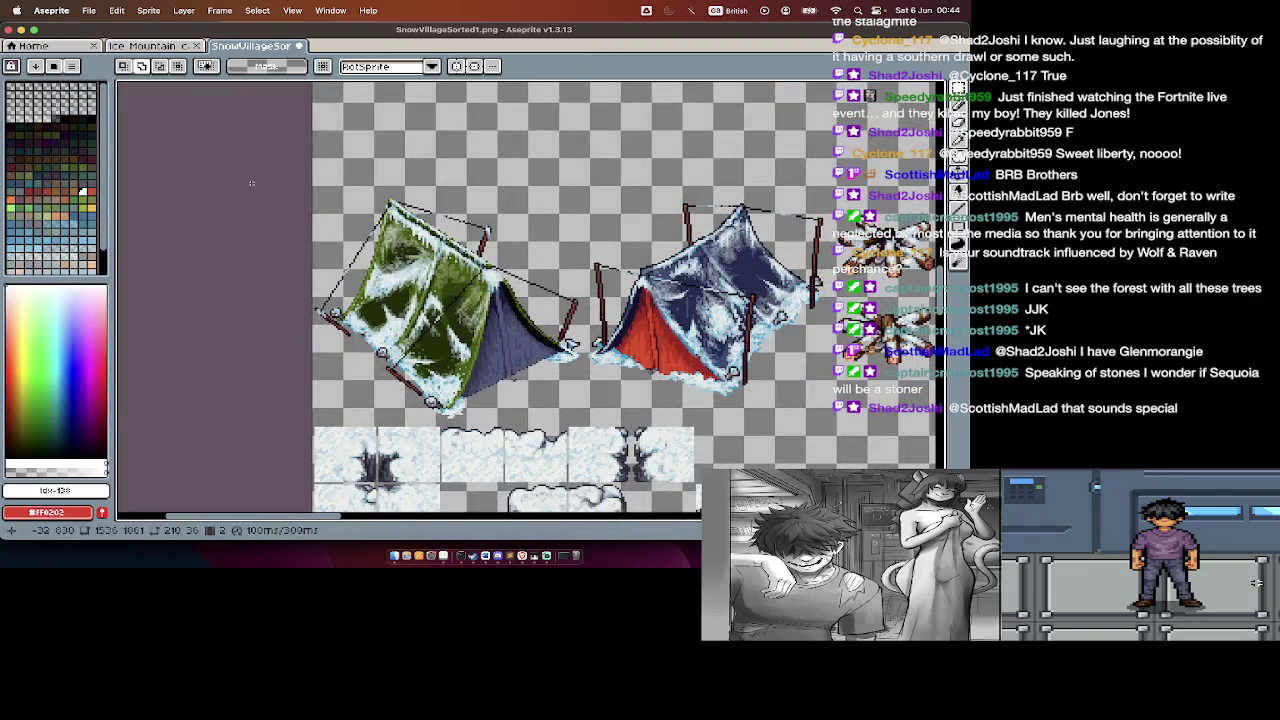
left_click_drag(545, 365, 580, 416)
key("Escape")
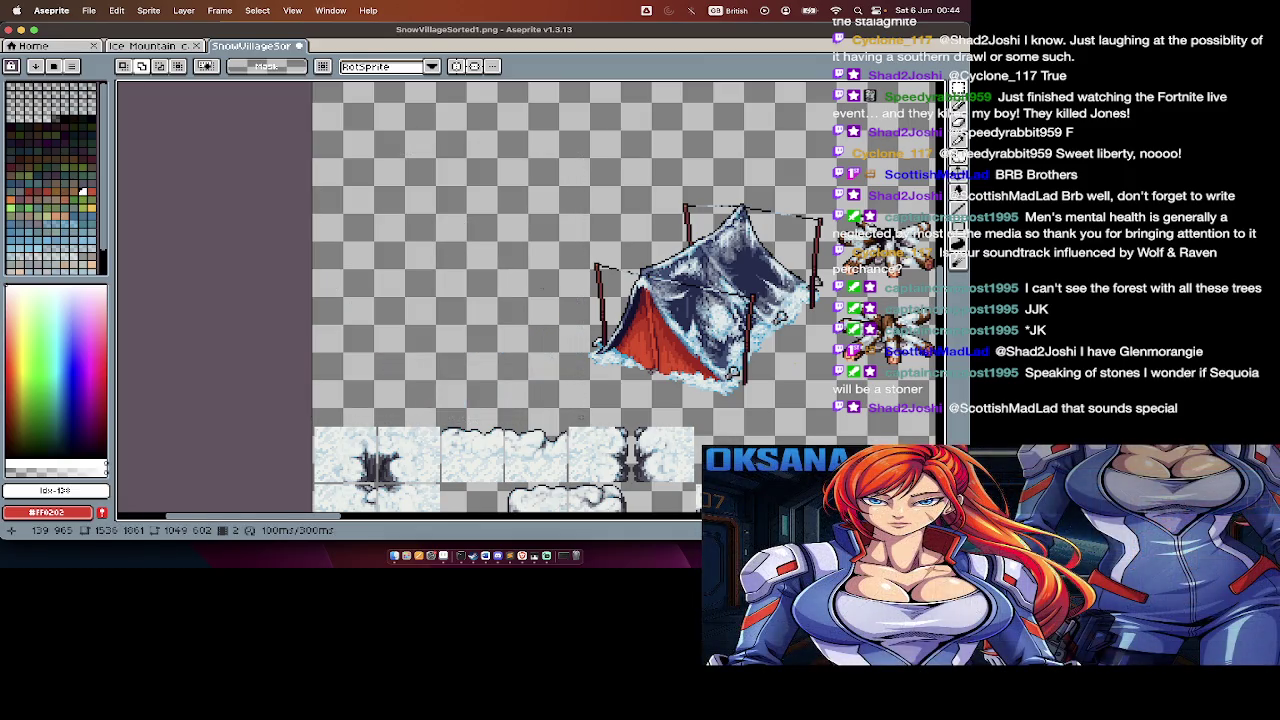
Step: Select and delete the red-and-blue tent, then bring up the Snow PNG folder
scroll(530, 300, "right", 5)
left_click_drag(472, 252, 626, 384)
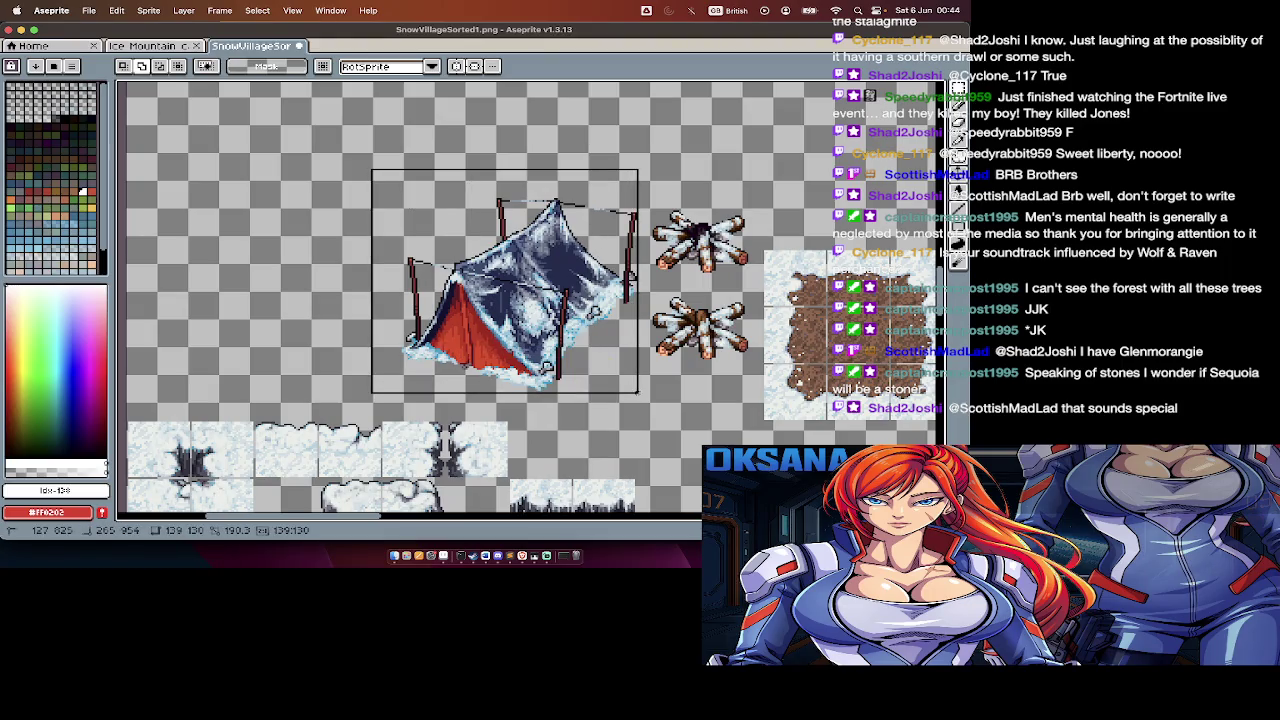
key("Delete")
key("super+o")
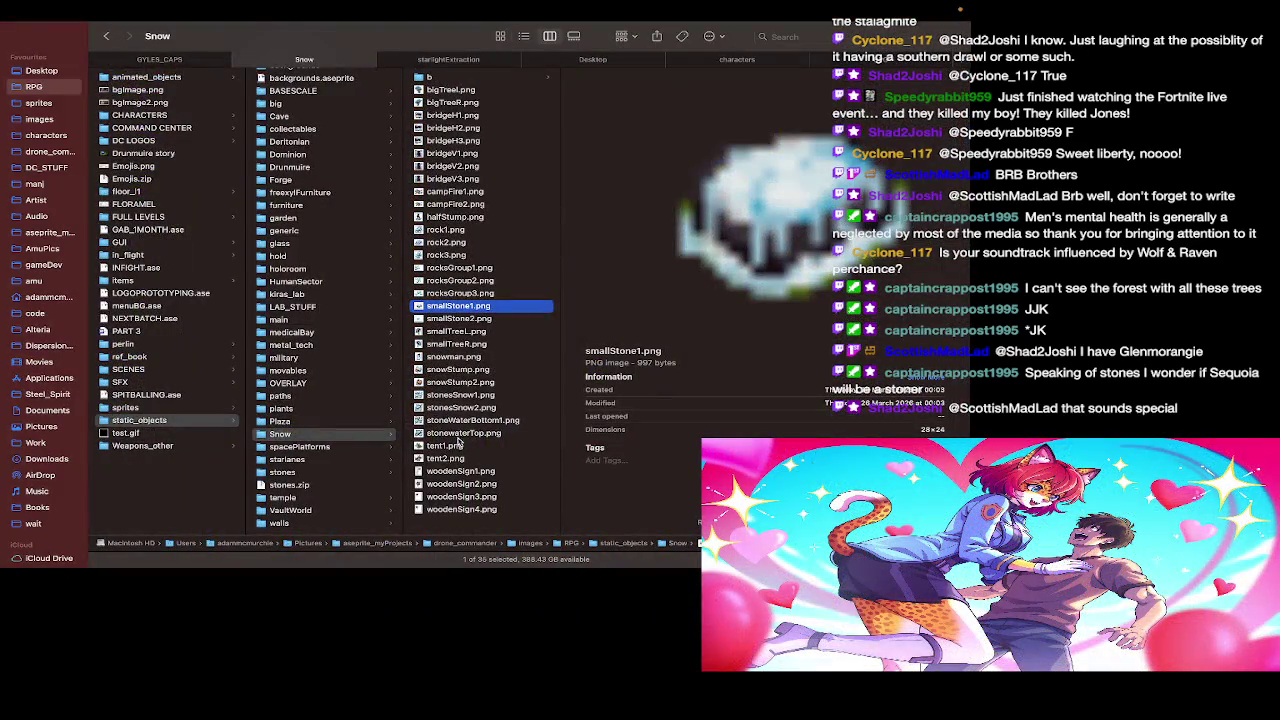
Step: Preview tent2.png and smallTreeR.png, then show the Snow folder as enlarged thumbnails
left_click(460, 458)
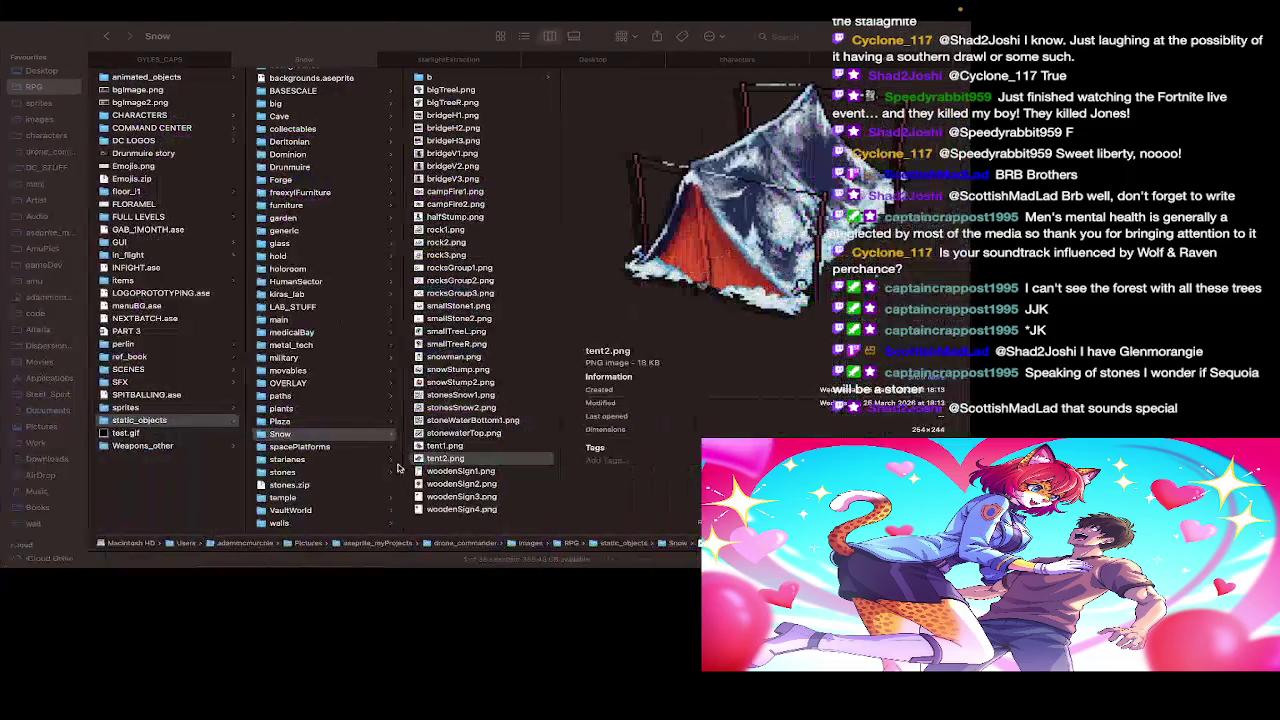
left_click(428, 458)
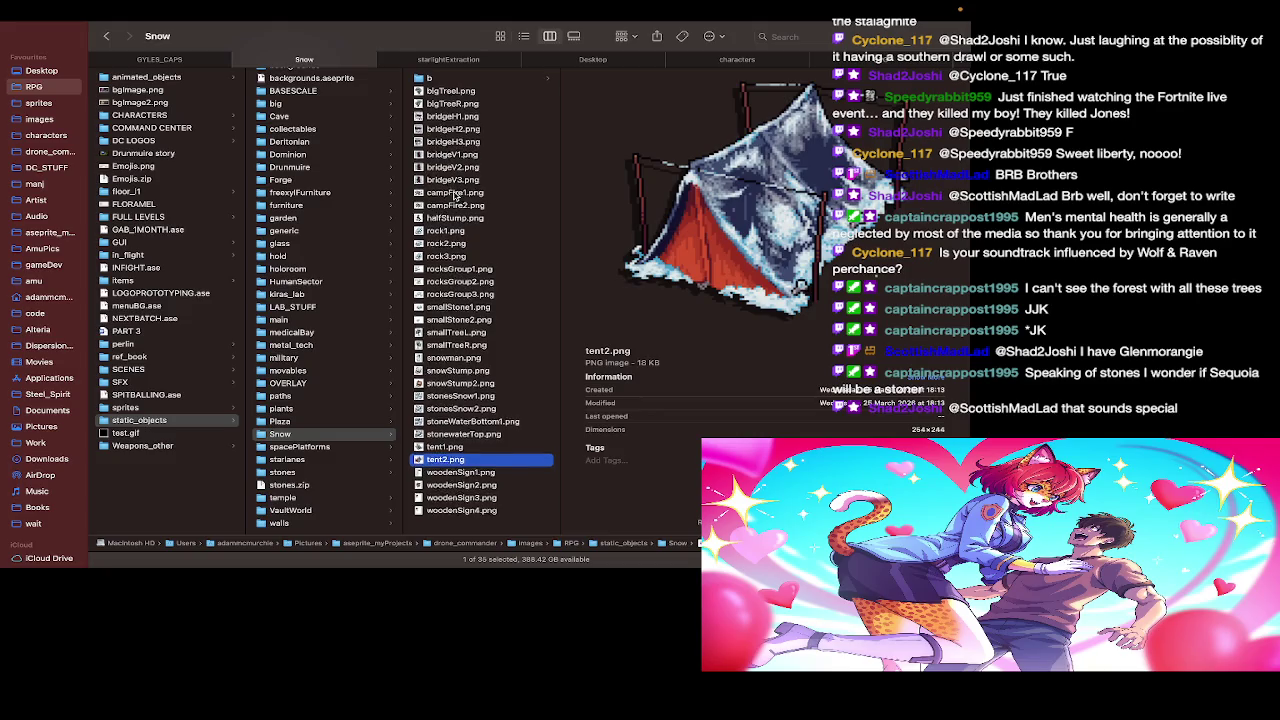
left_click(461, 345)
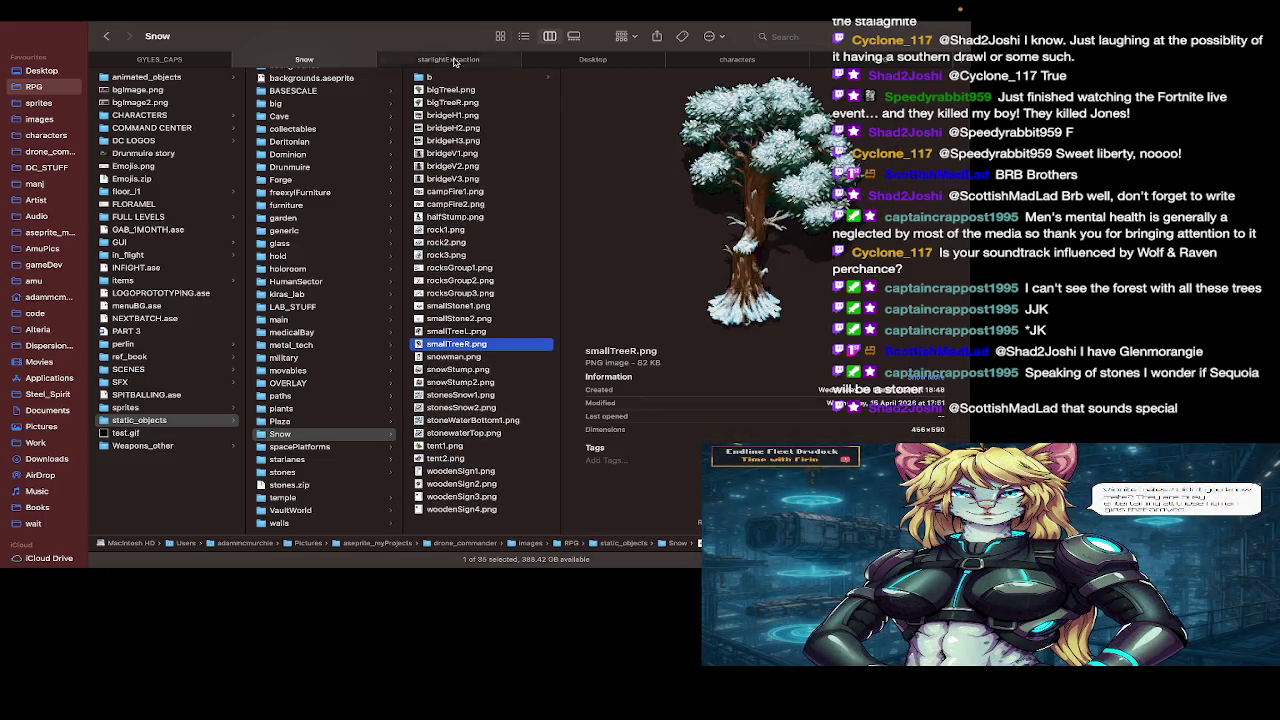
left_click(498, 37)
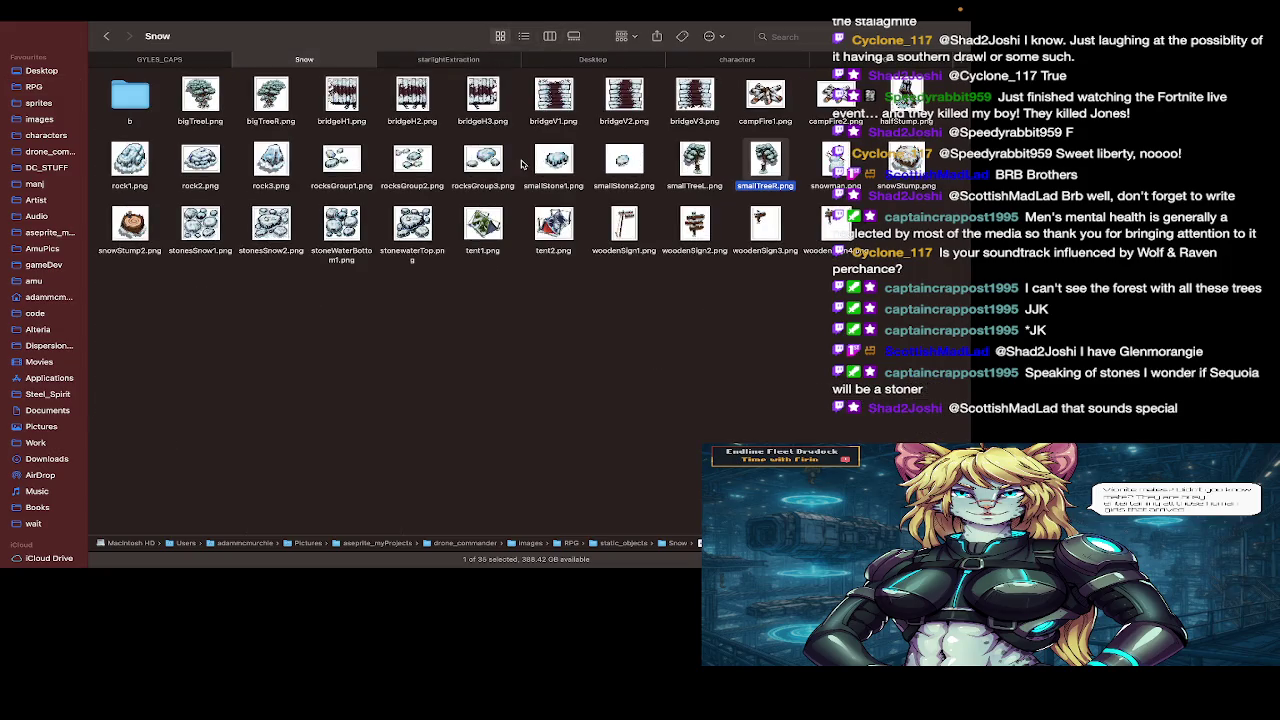
key("super+equal")
key("super+Tab")
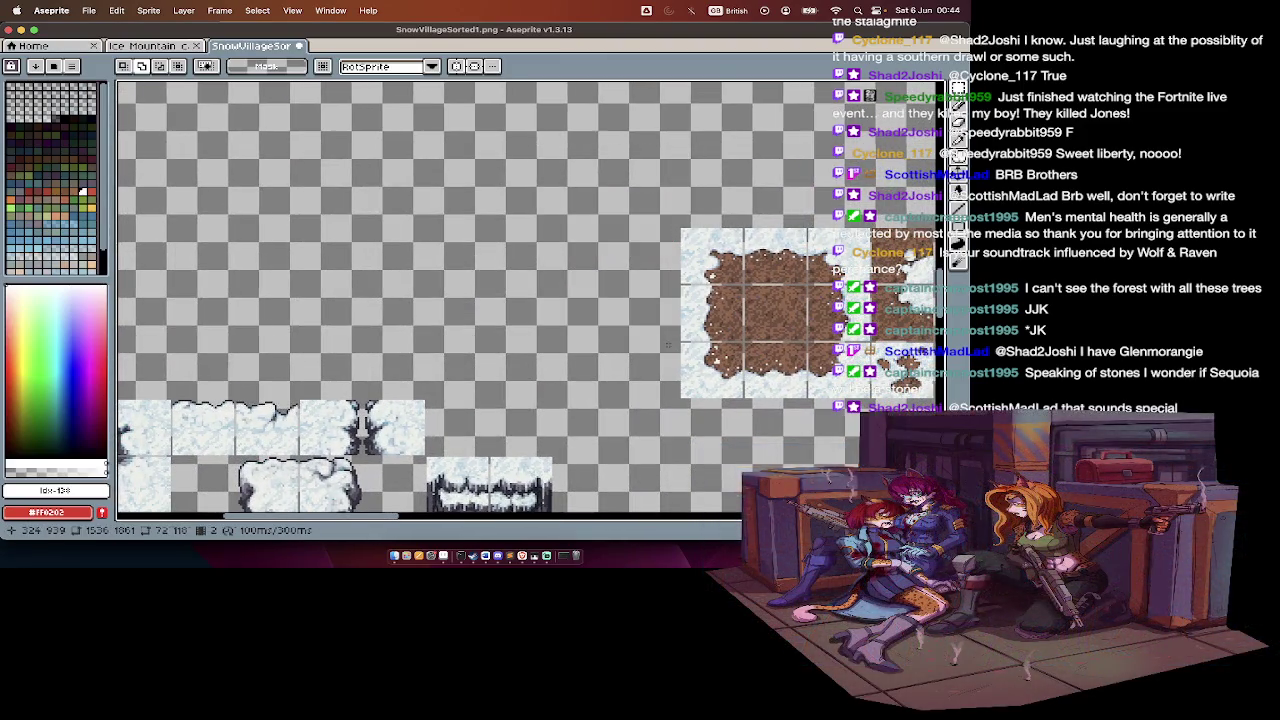
Step: Remove frame 3 from the timeline and play the remaining two-frame animation
scroll(672, 347, "down", 3)
scroll(667, 343, "down", 5)
scroll(700, 380, "up", 3)
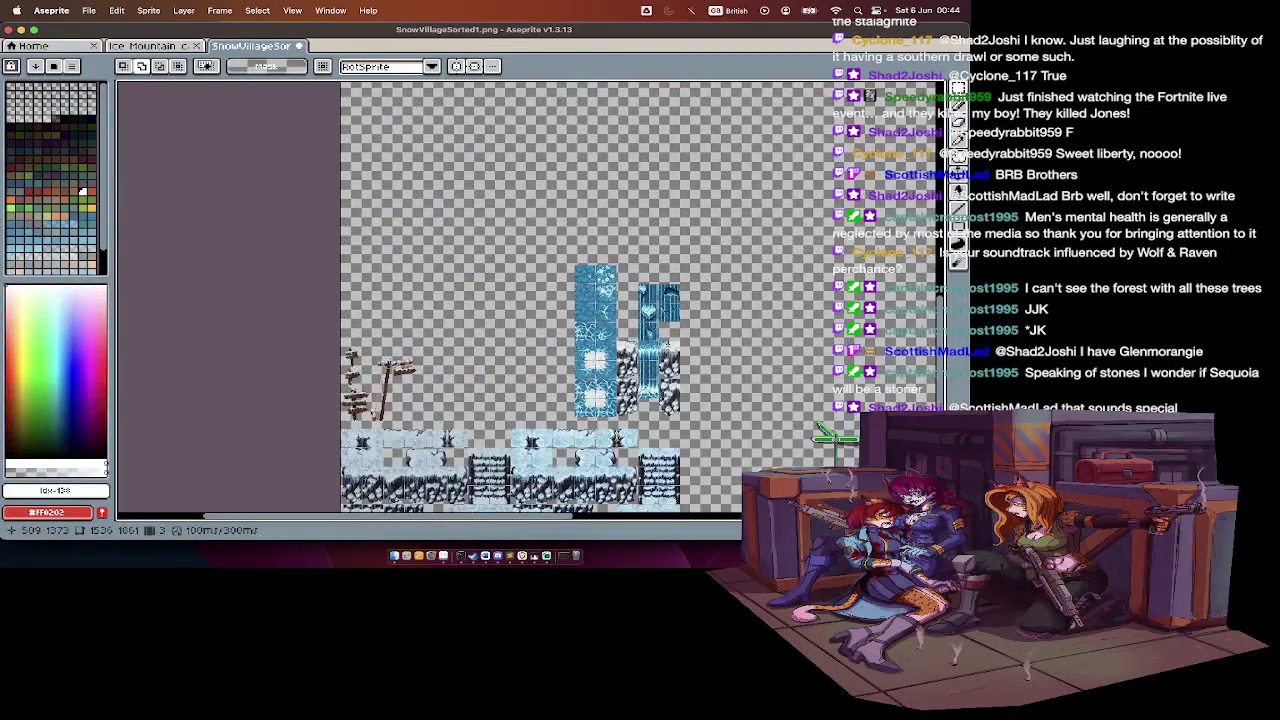
scroll(700, 350, "down", 5)
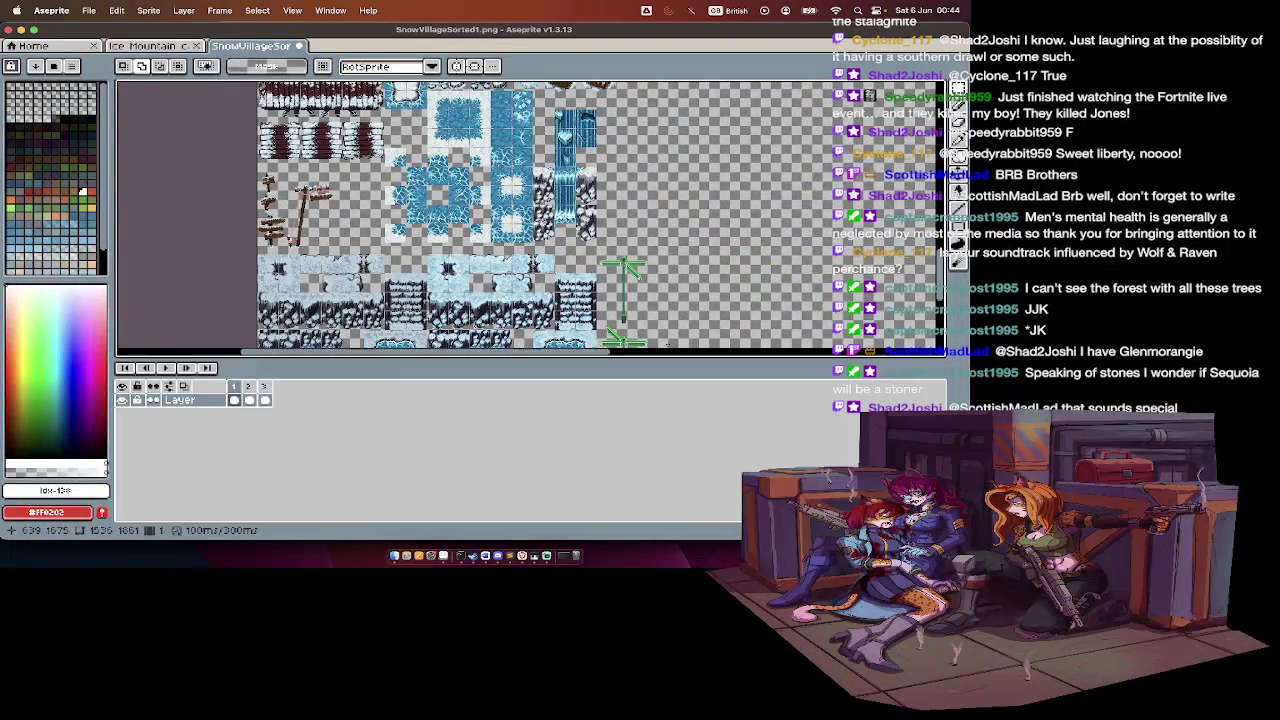
key("Tab")
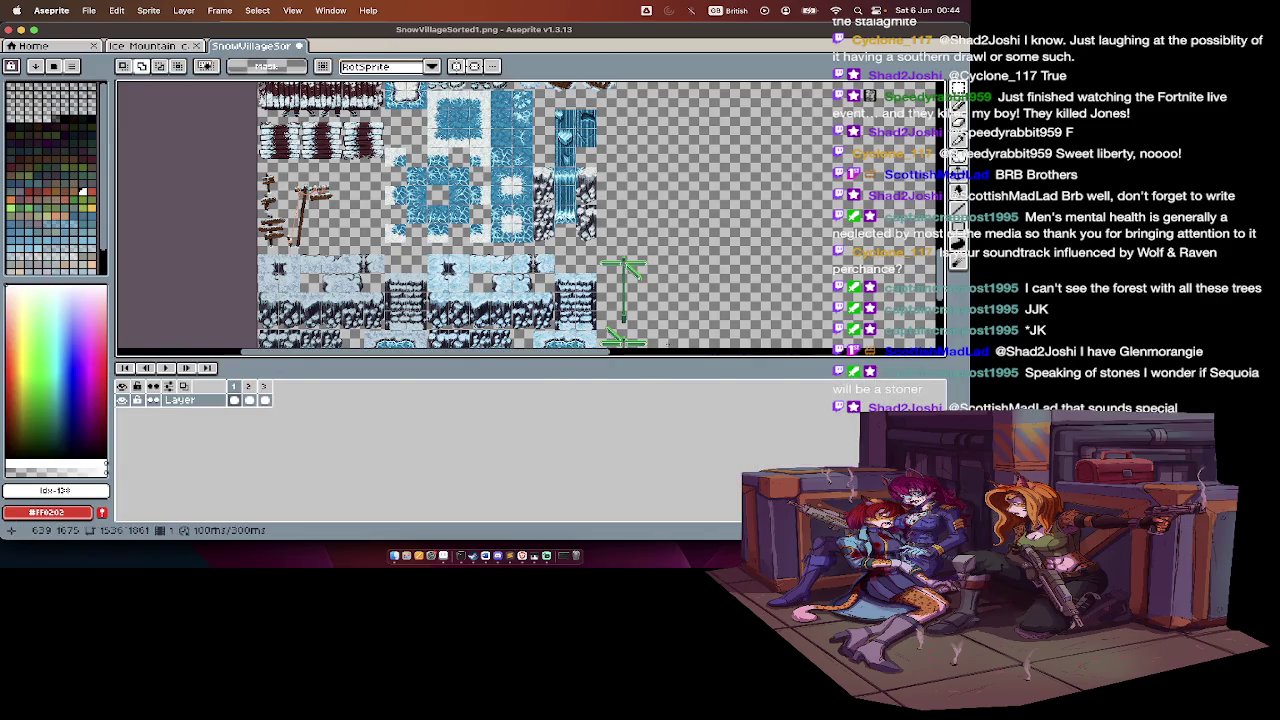
key("Tab")
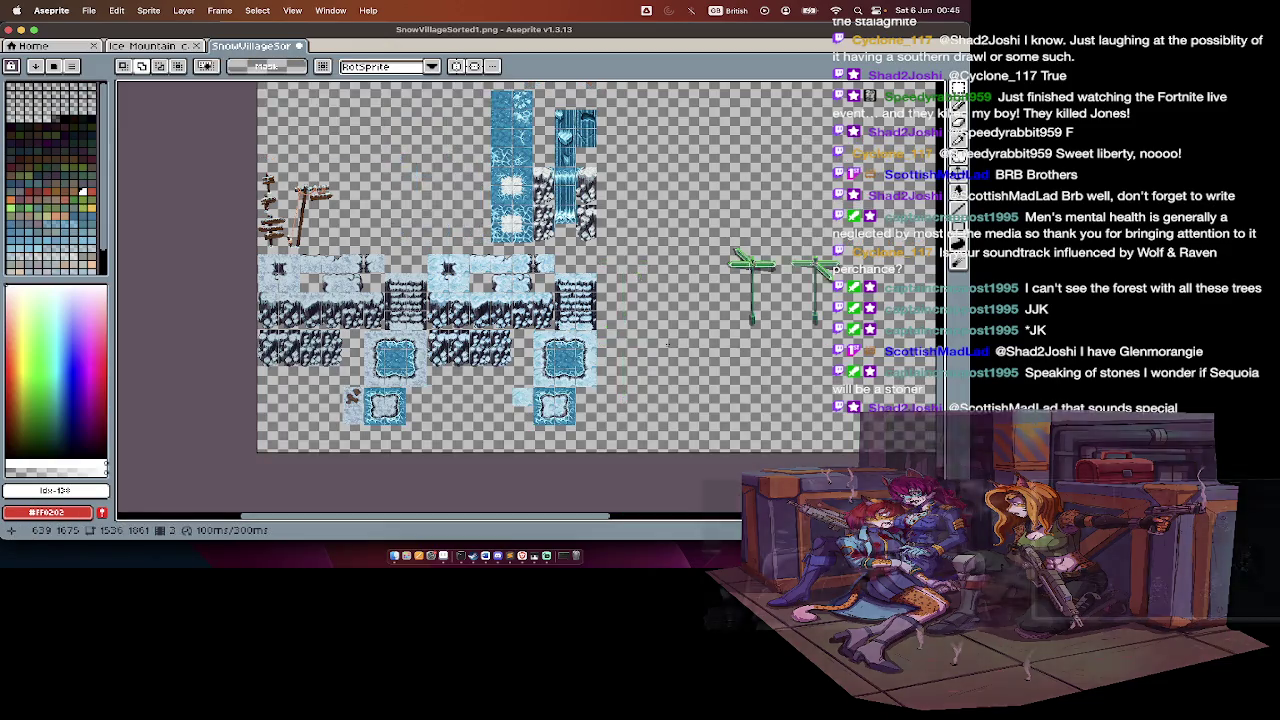
key("Tab")
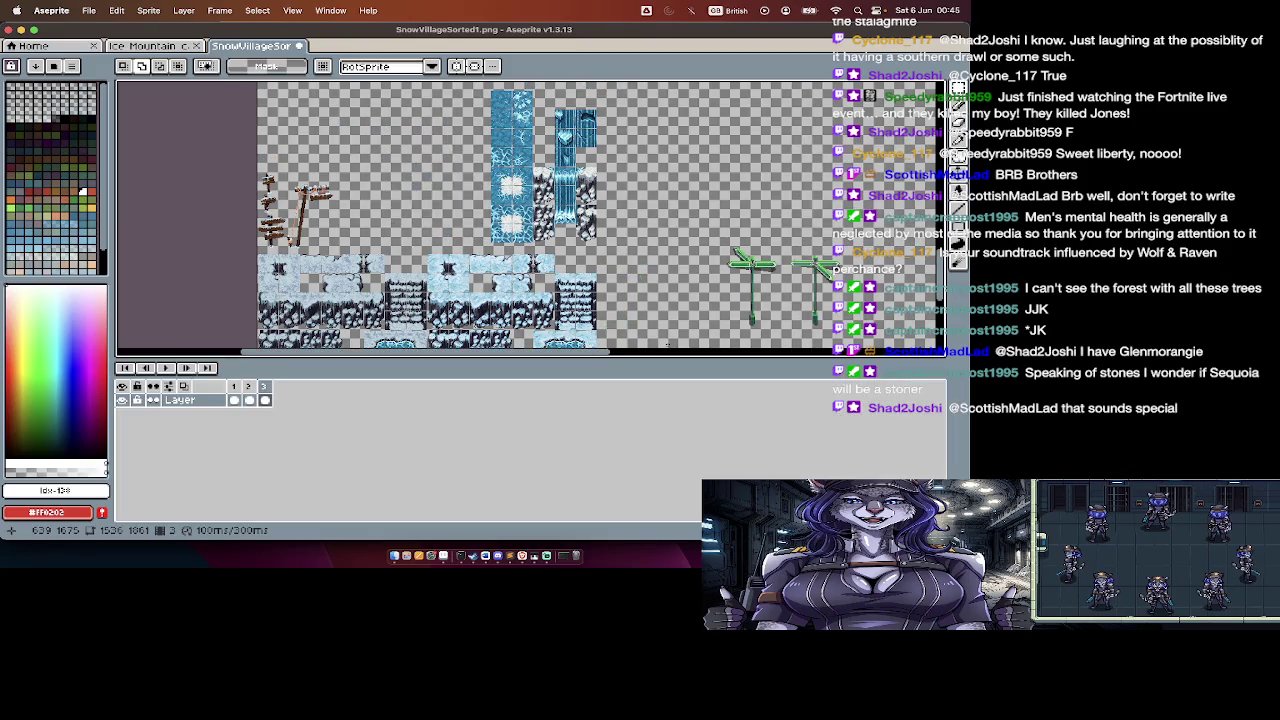
key("i")
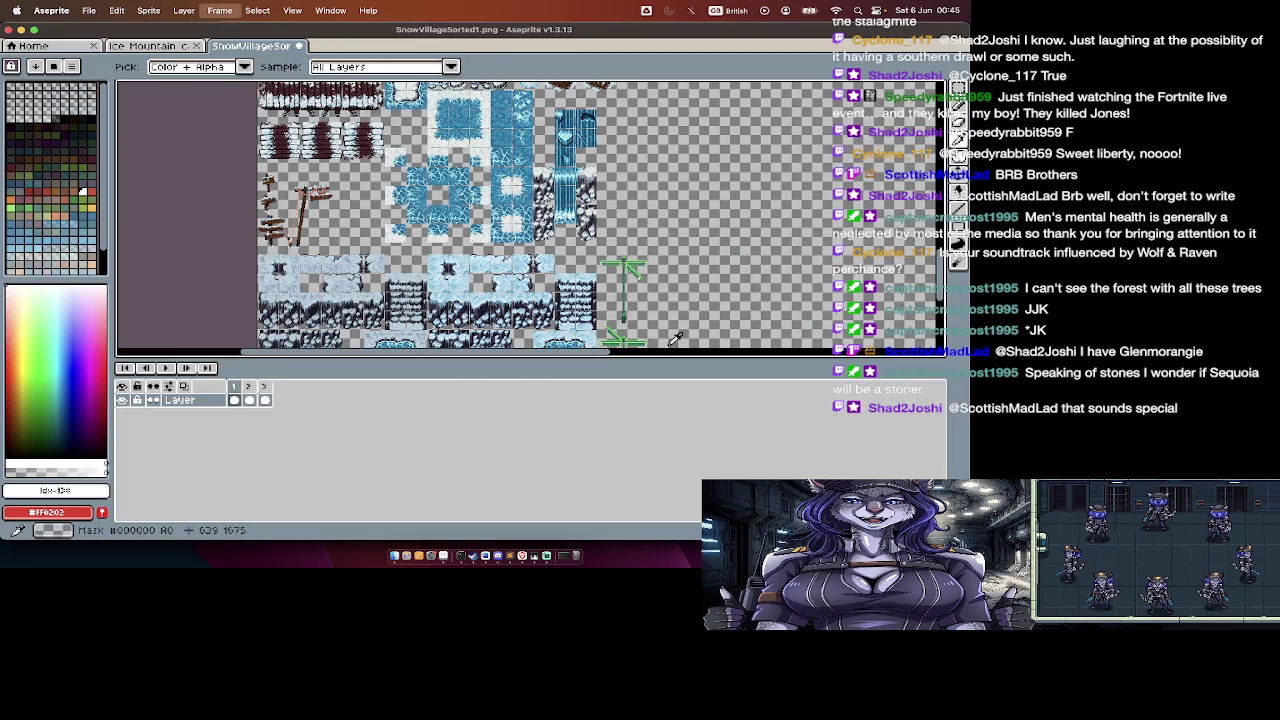
key("alt+c")
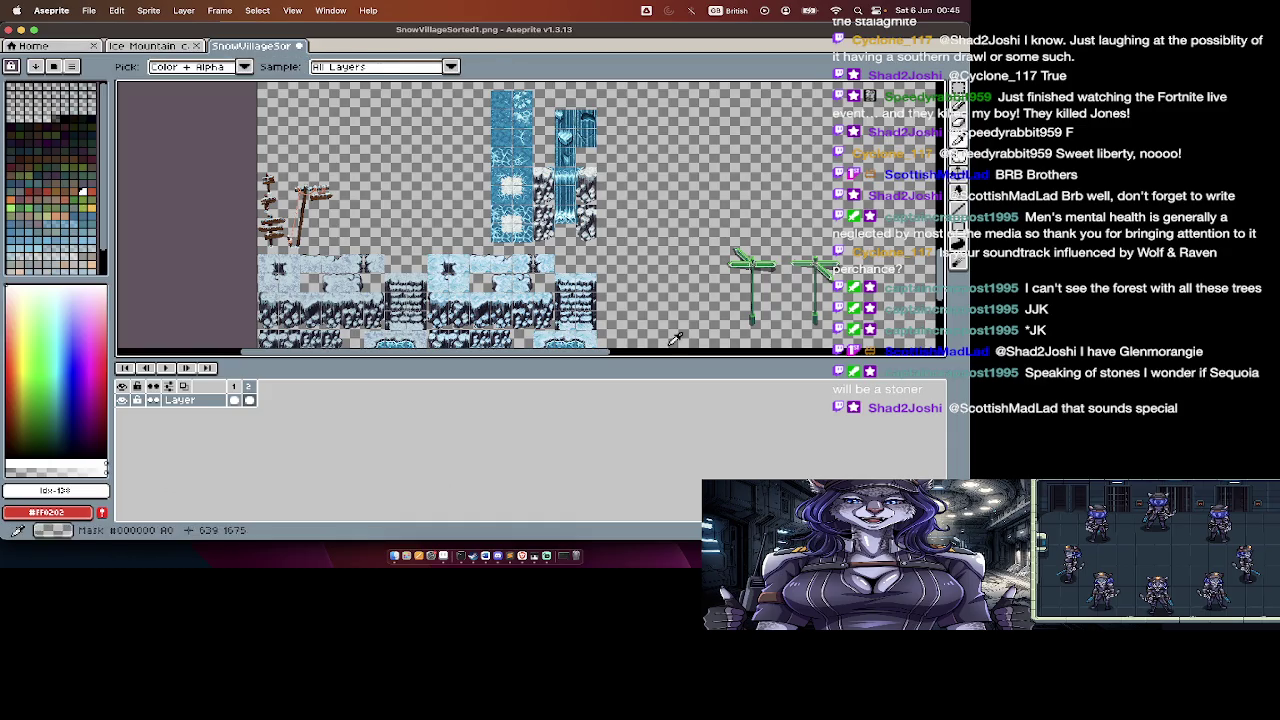
key("Tab")
key("Return")
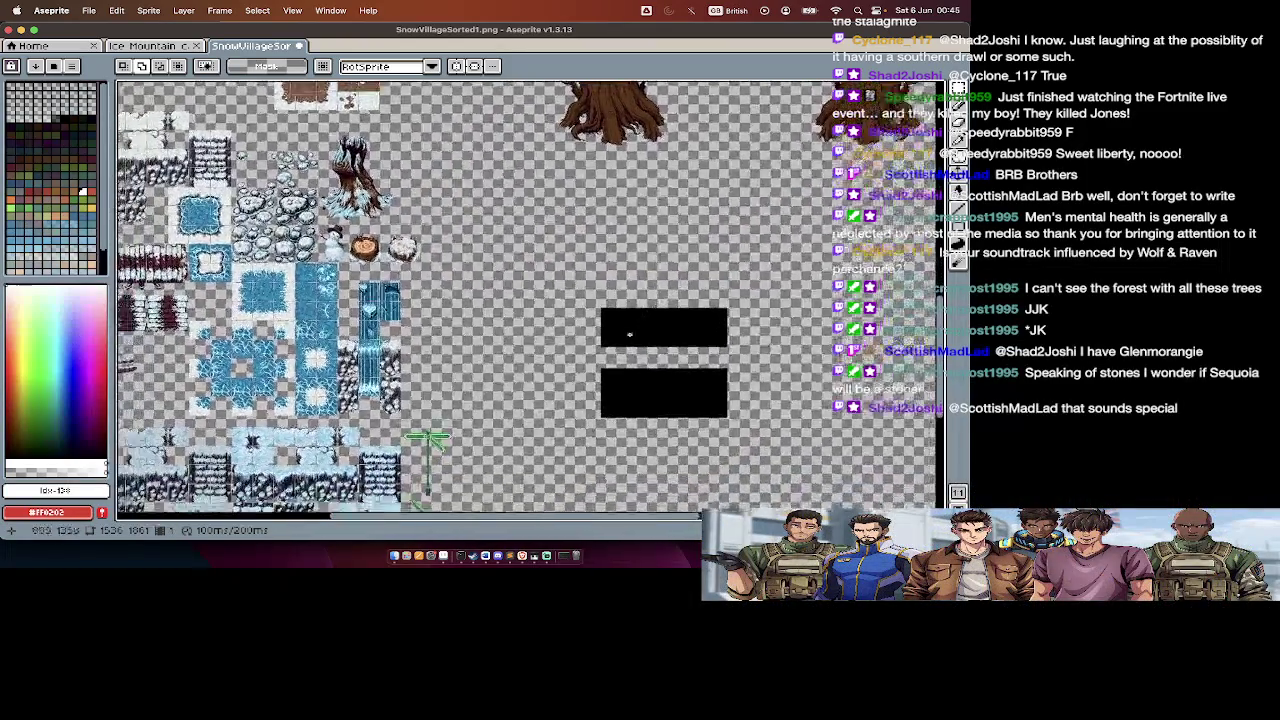
Step: Toggle the timeline a few times and marquee-select a rectangular area of the sheet
key("Tab")
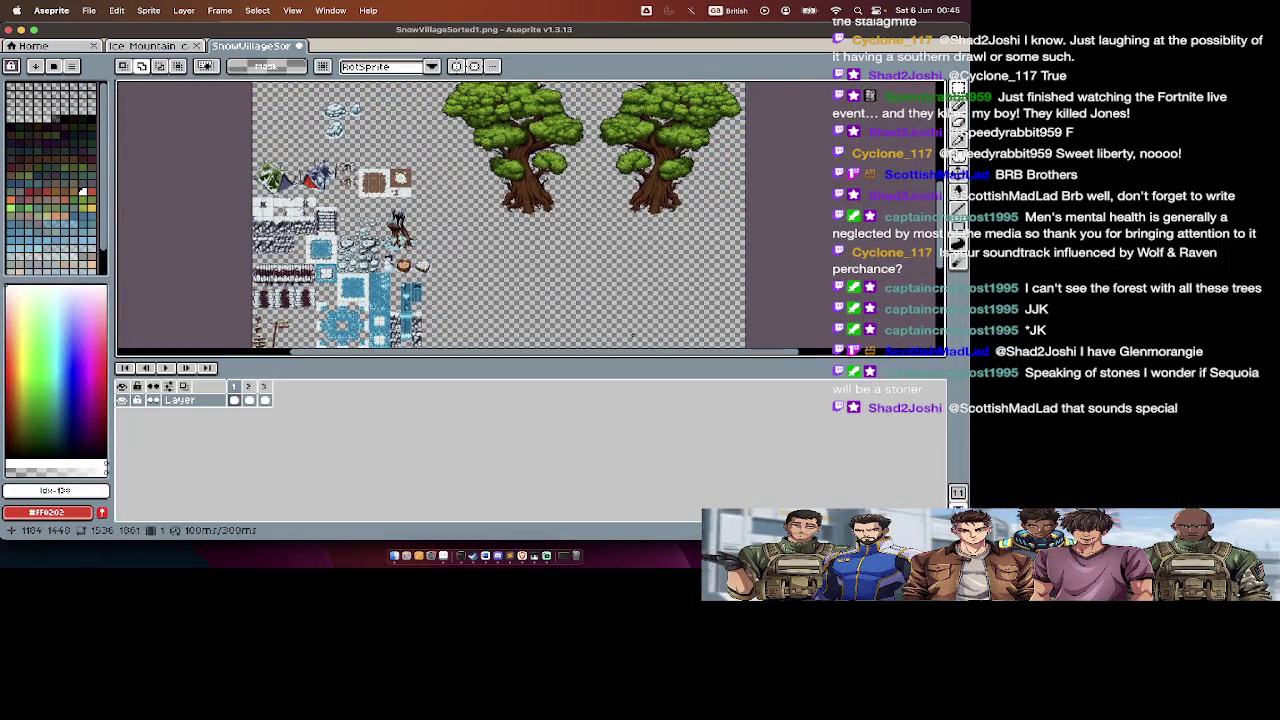
key("Tab")
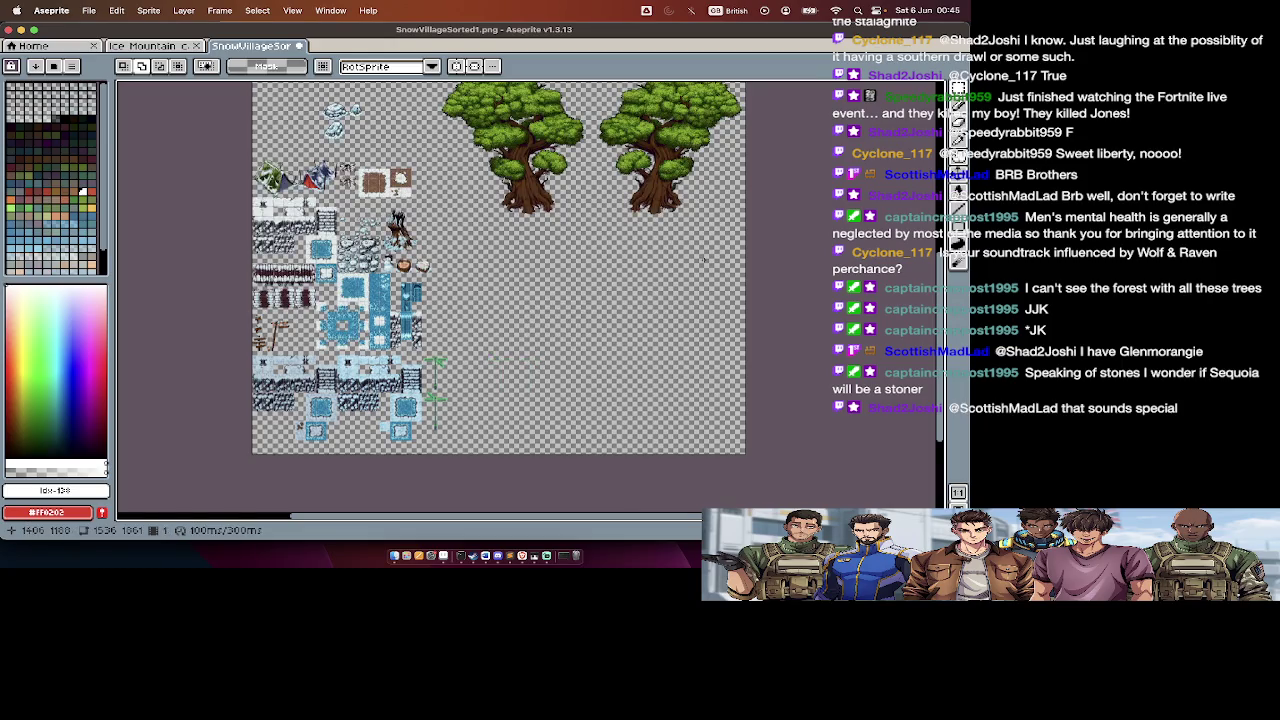
key("Tab")
scroll(592, 323, "up", 3)
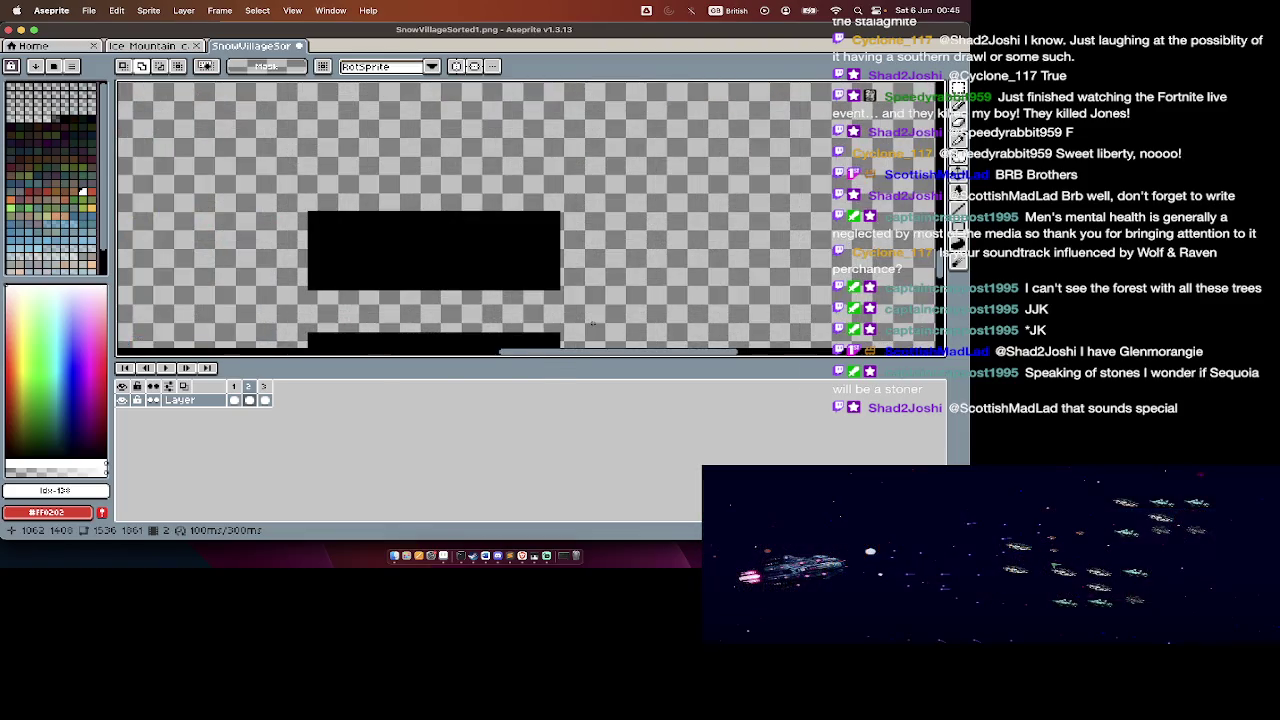
key("Tab")
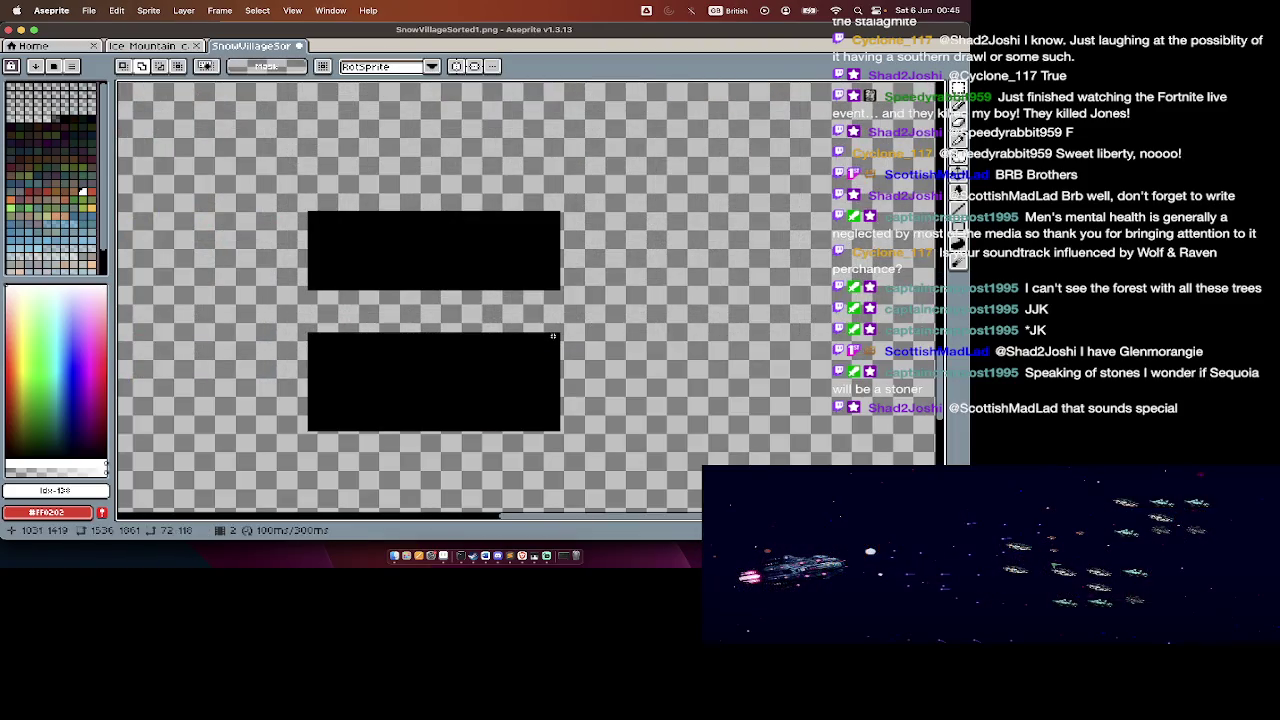
scroll(546, 326, "down", 2)
scroll(548, 327, "down", 1)
key("Tab")
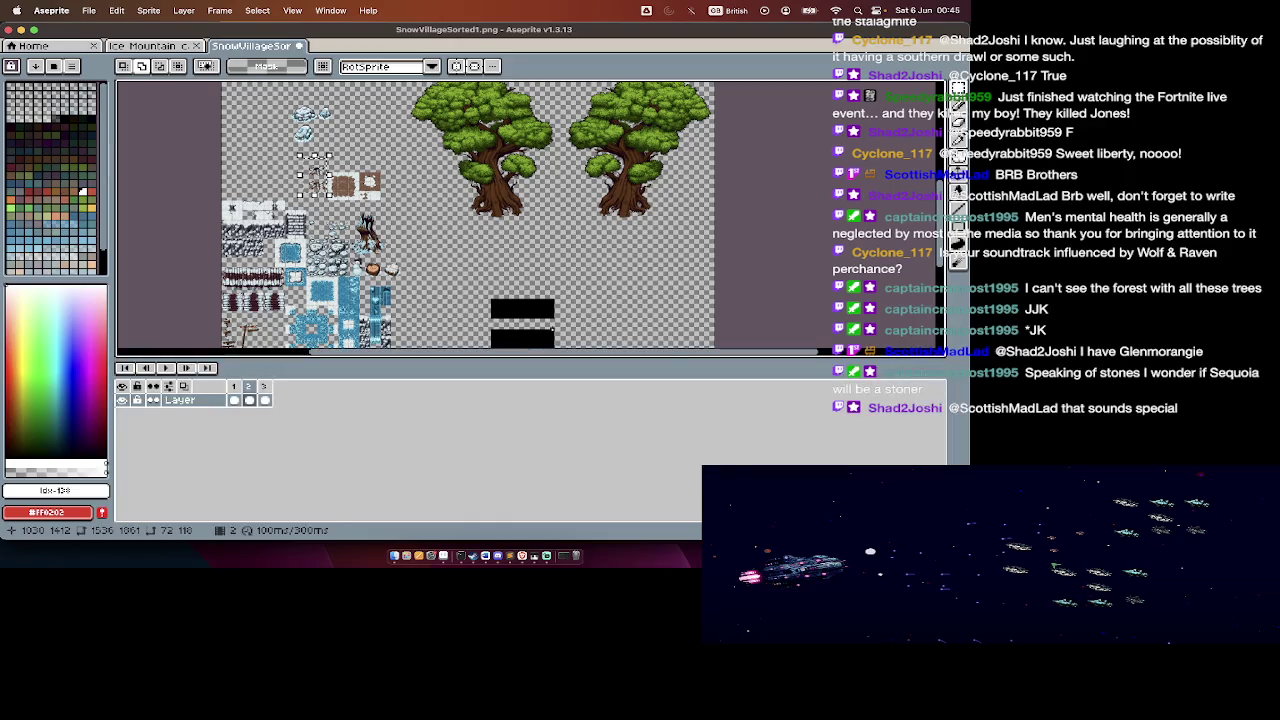
key("v")
key("m")
left_click_drag(563, 336, 218, 152)
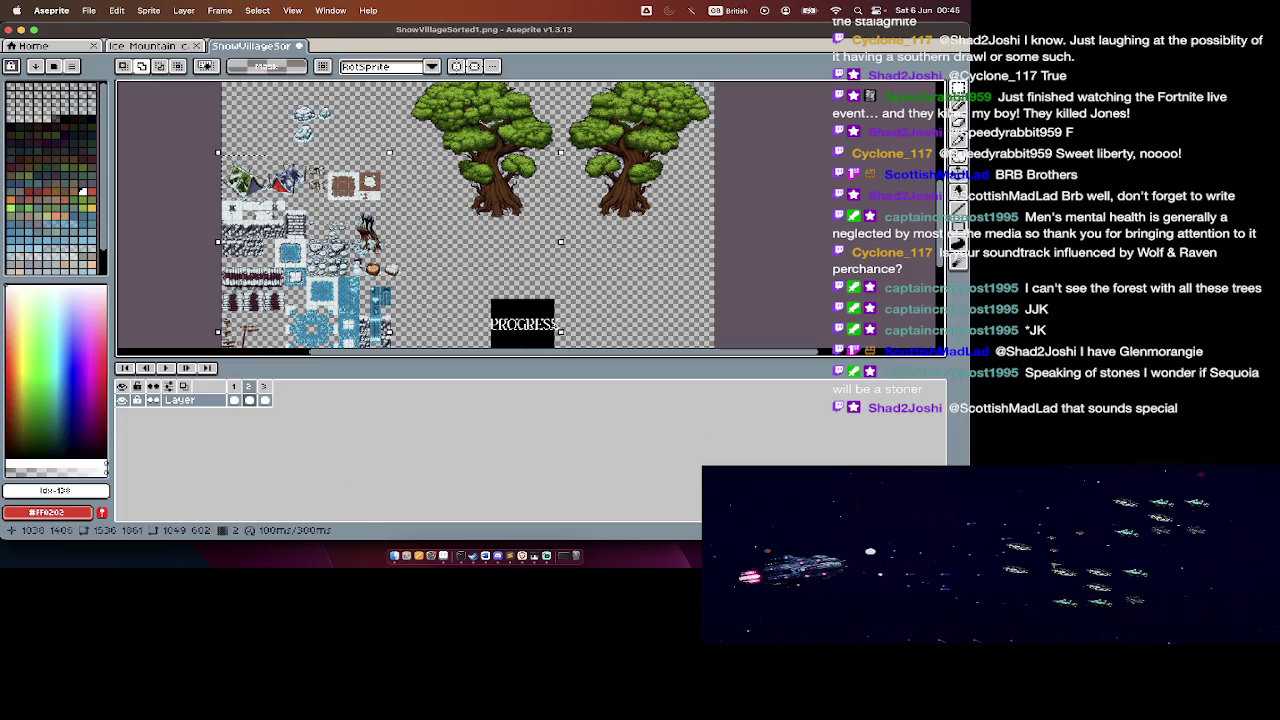
Step: Delete the third animation frame, leaving the single frame with the PROGRESS box
key("Tab")
key("Tab")
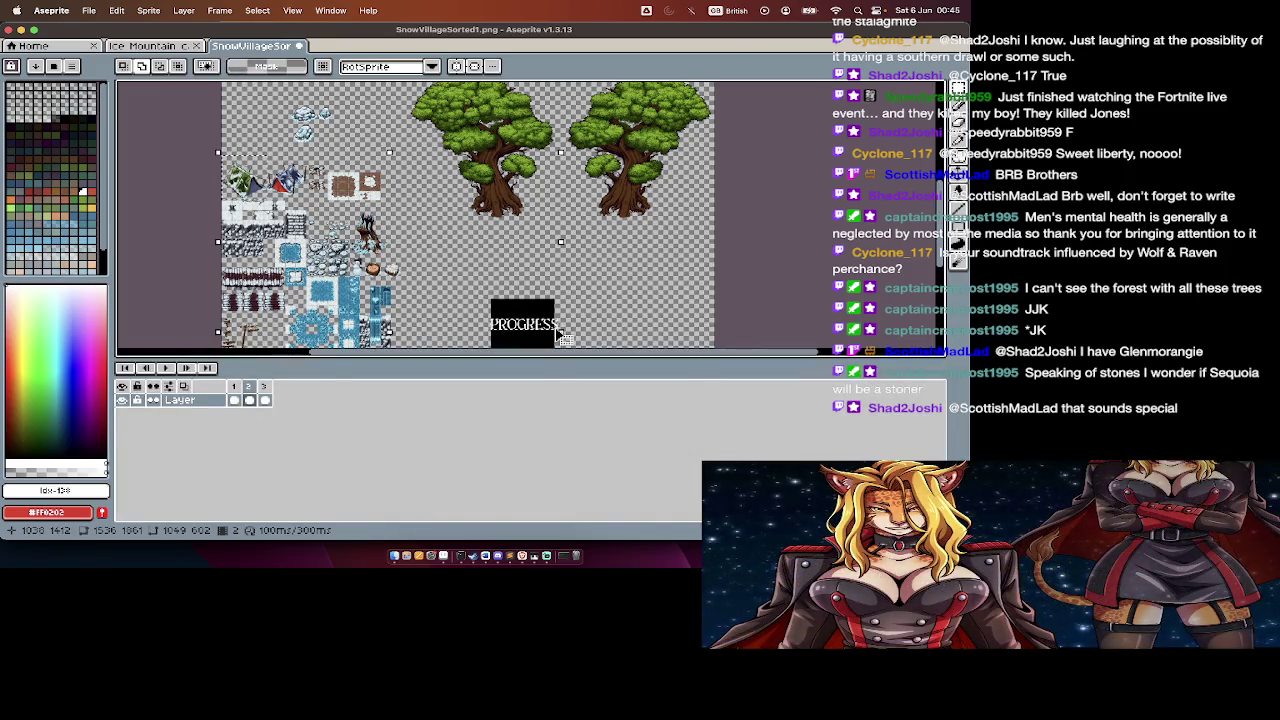
key("Tab")
key("Tab")
key("Right")
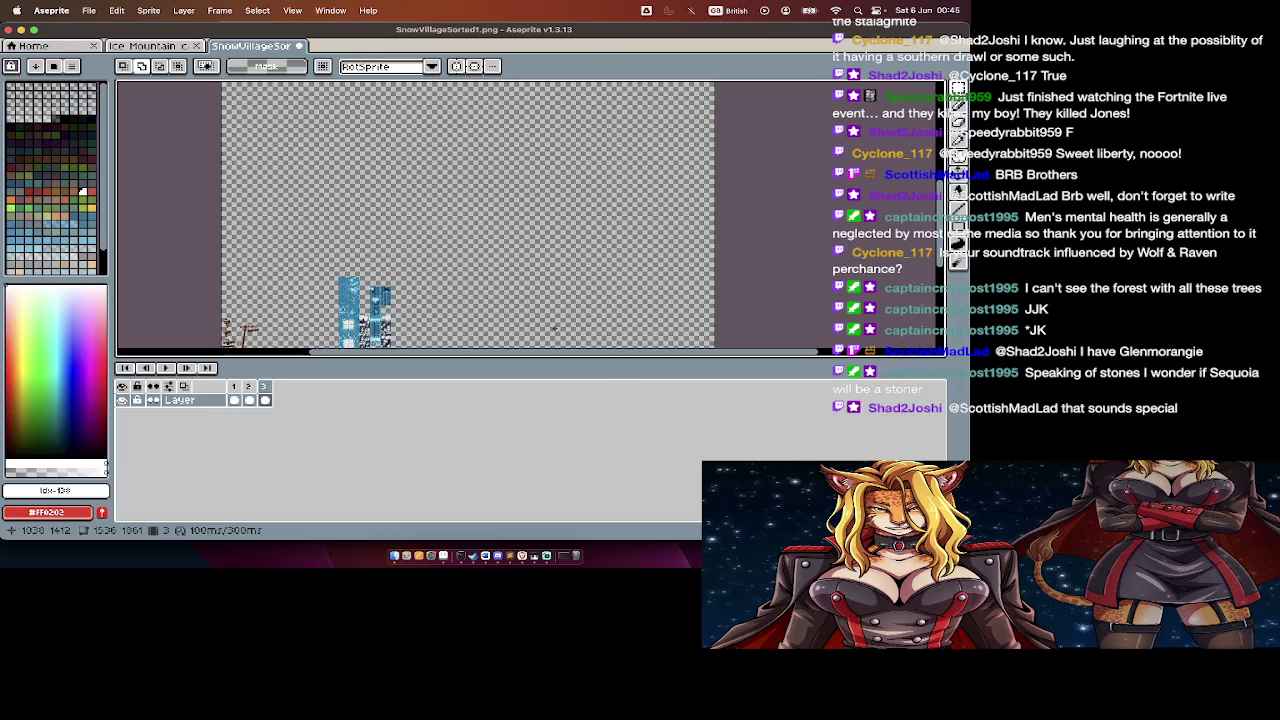
key("Tab")
key("Tab")
key("Right")
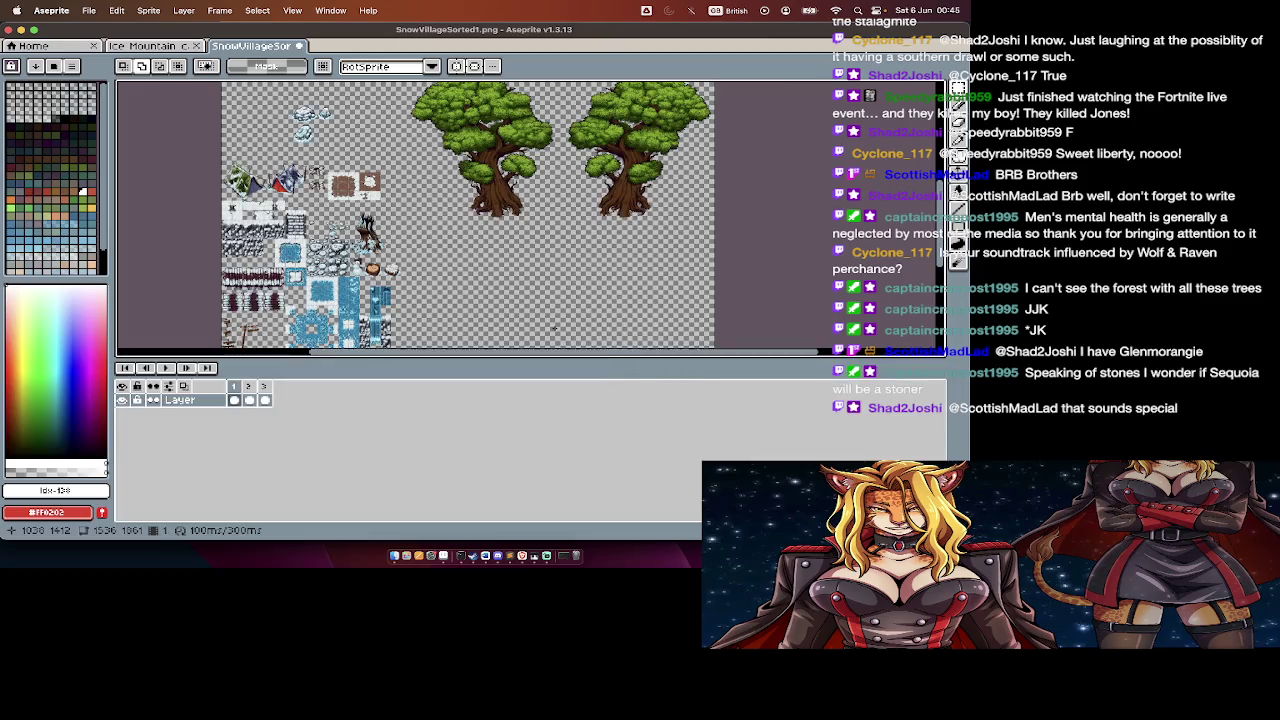
key("Left")
key("i")
key("alt+c")
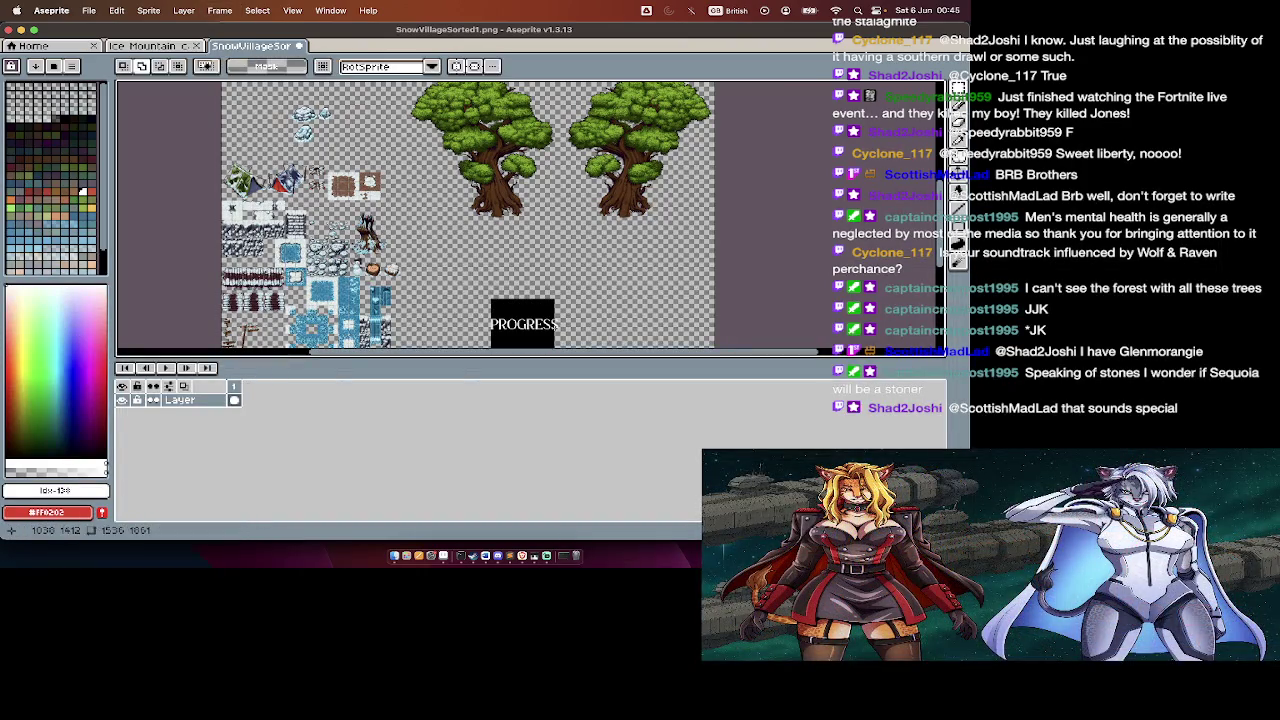
key("Tab")
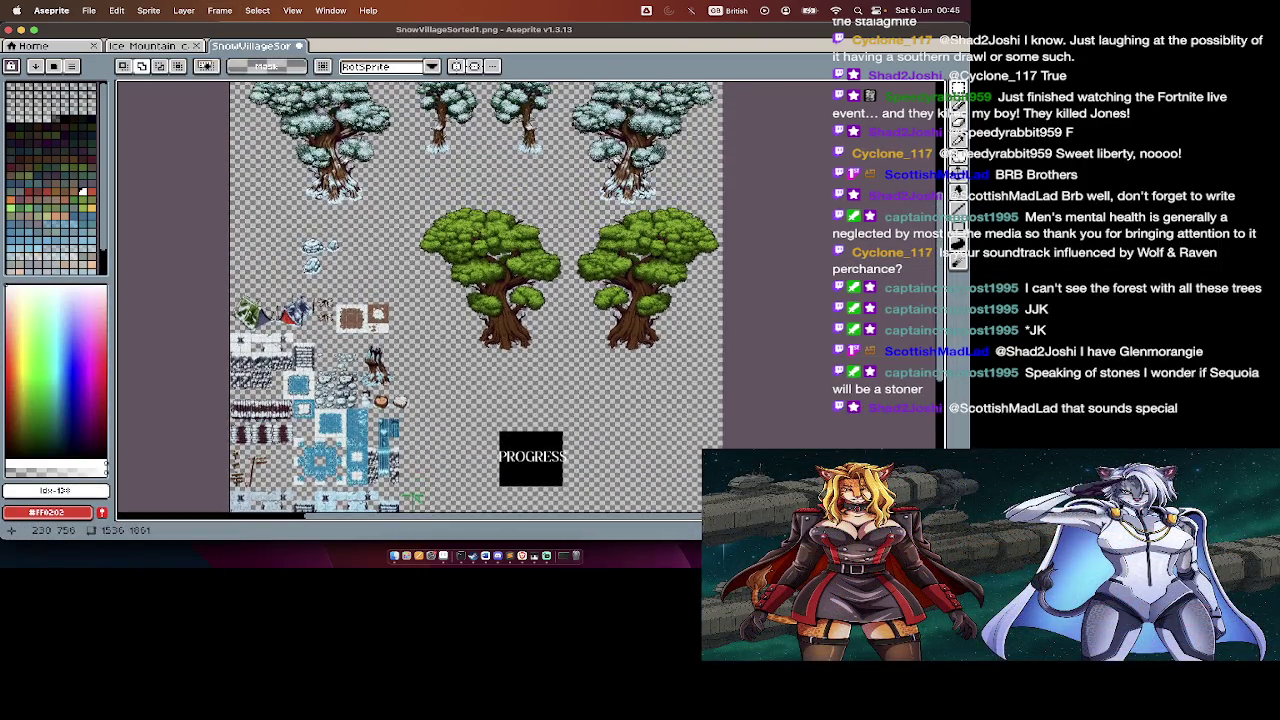
Step: Erase the big snowy tree at upper left, then switch to the Finder Snow folder
scroll(430, 300, "up", 3)
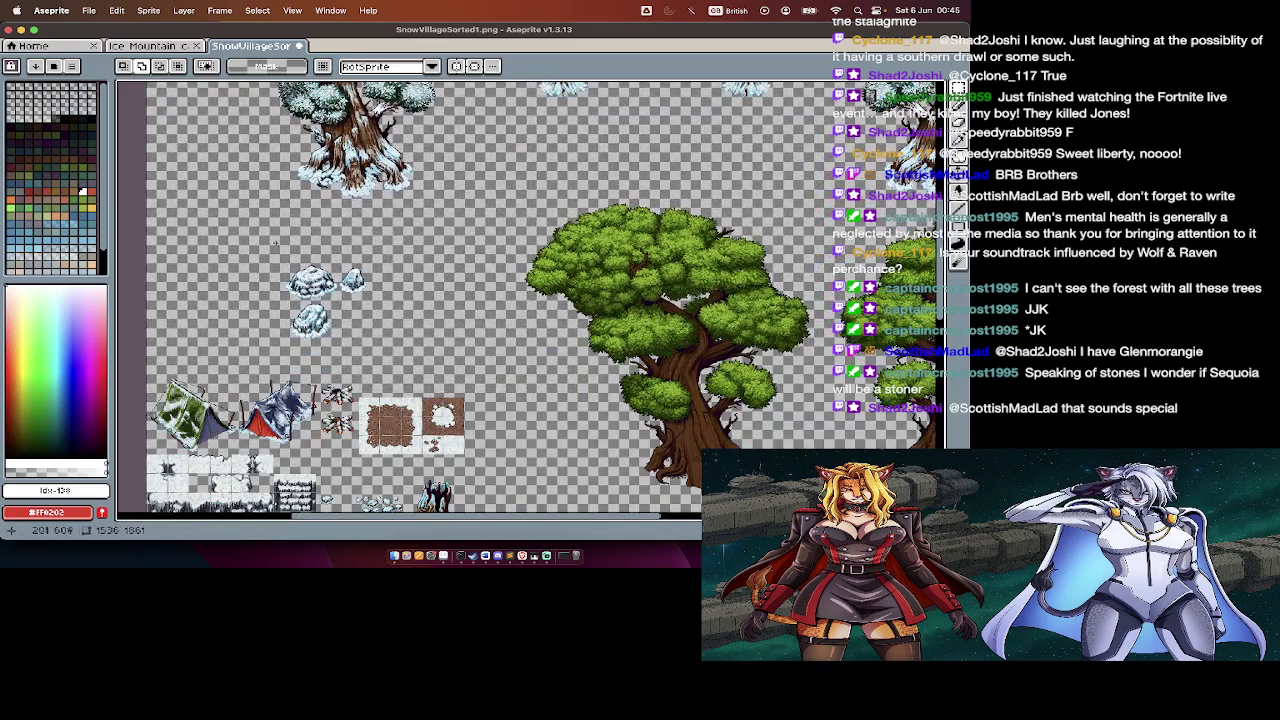
left_click_drag(240, 214, 385, 338)
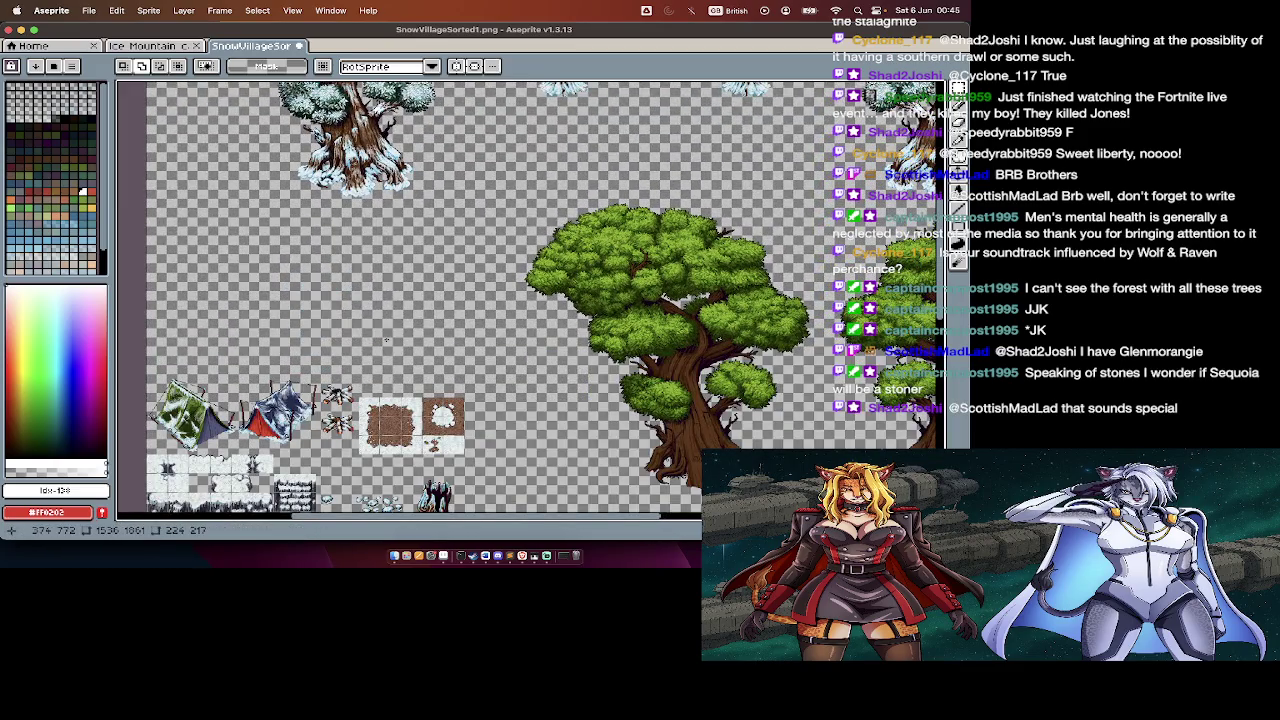
scroll(480, 300, "down", 2)
left_click_drag(240, 152, 450, 324)
key("ctrl+x")
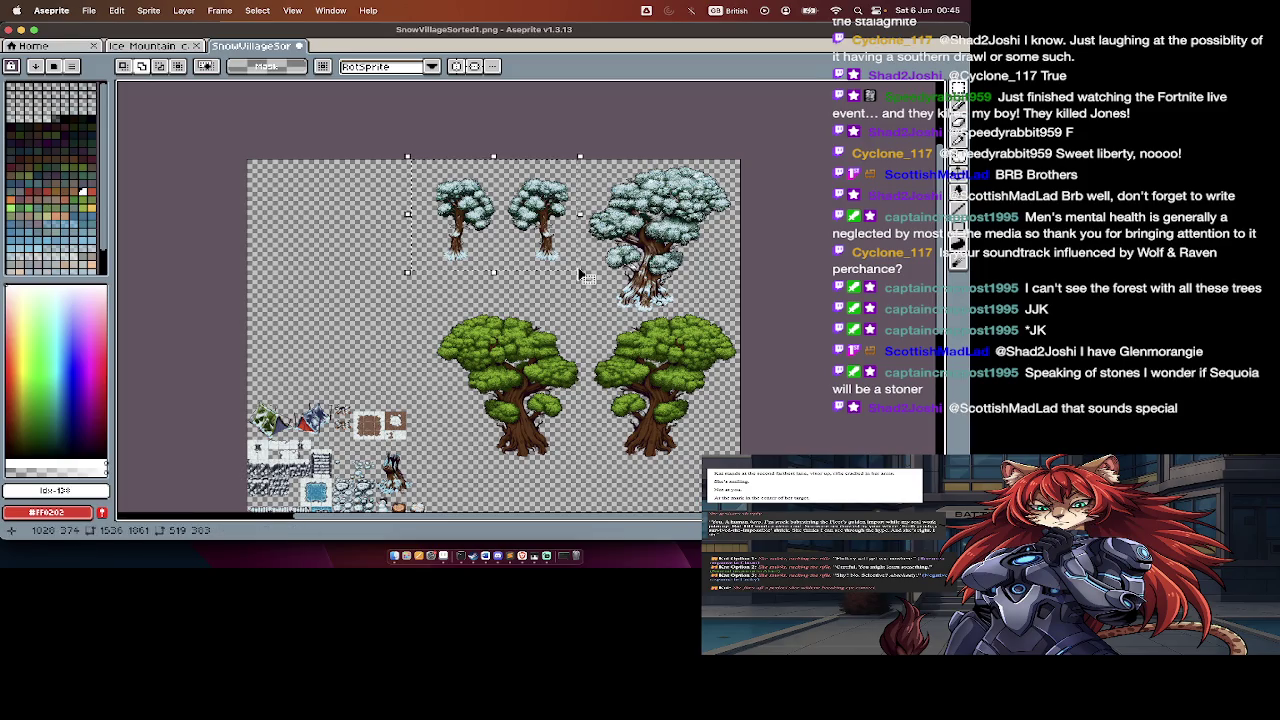
key("super+Tab")
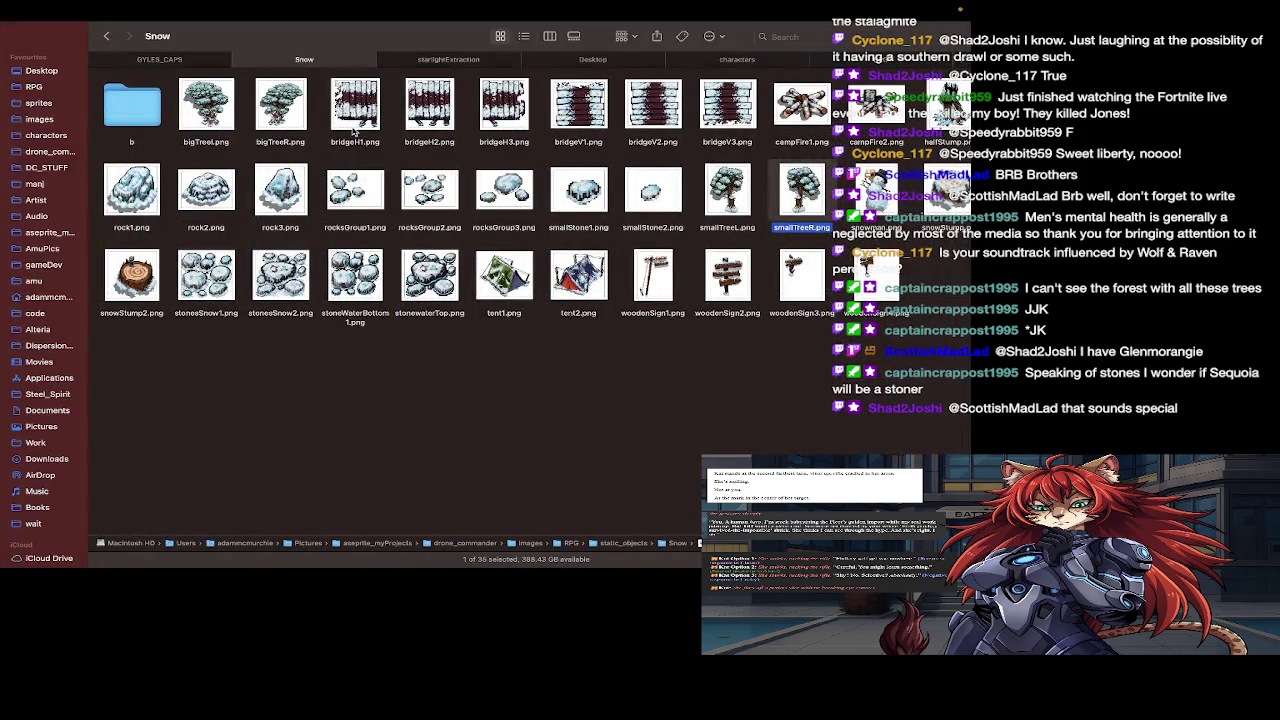
Step: Sort static_objects by name, open Drunmuire and preview bigTreeA.png, then close the preview
key("super+Up")
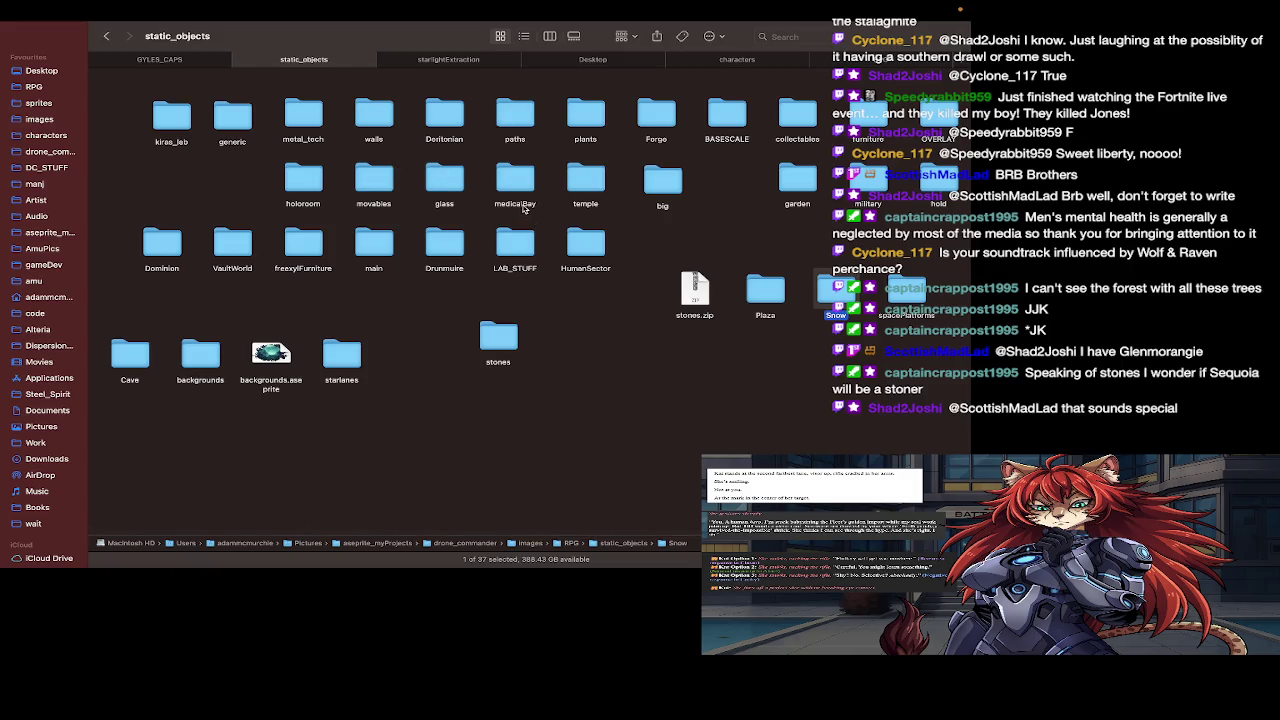
scroll(523, 209, "right", 1)
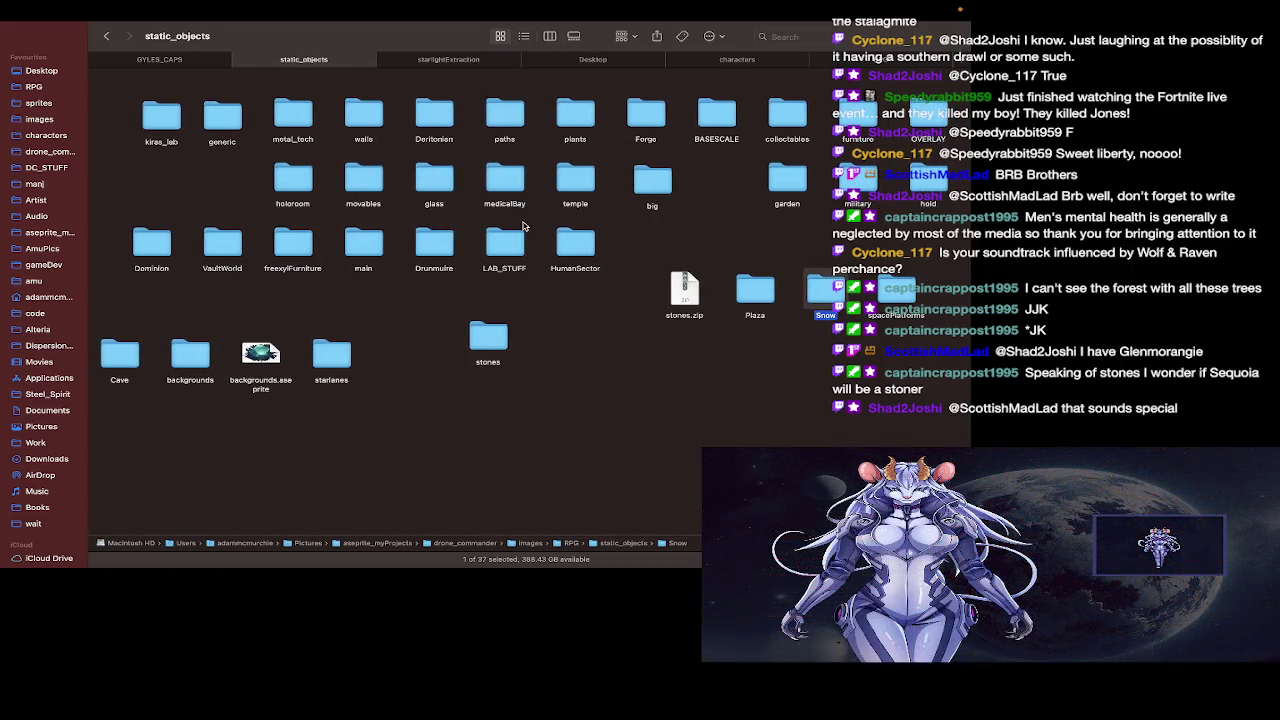
right_click(563, 386)
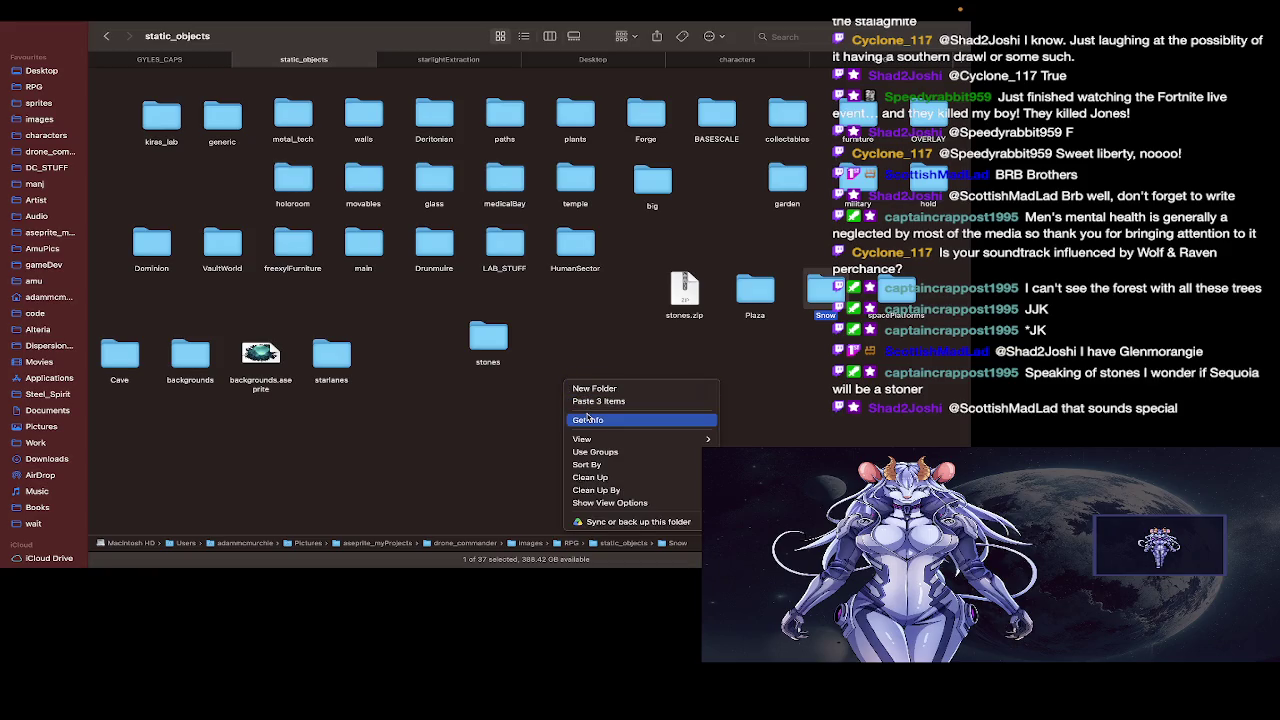
mouse_move(587, 465)
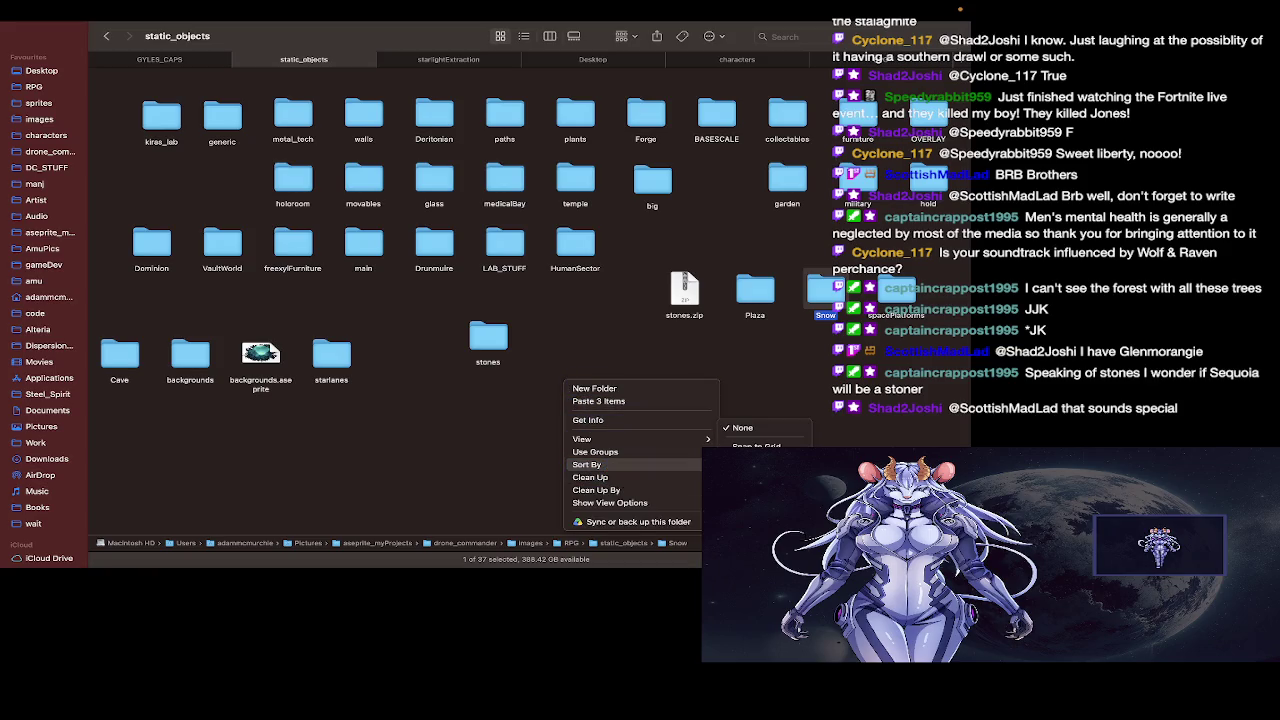
left_click(745, 470)
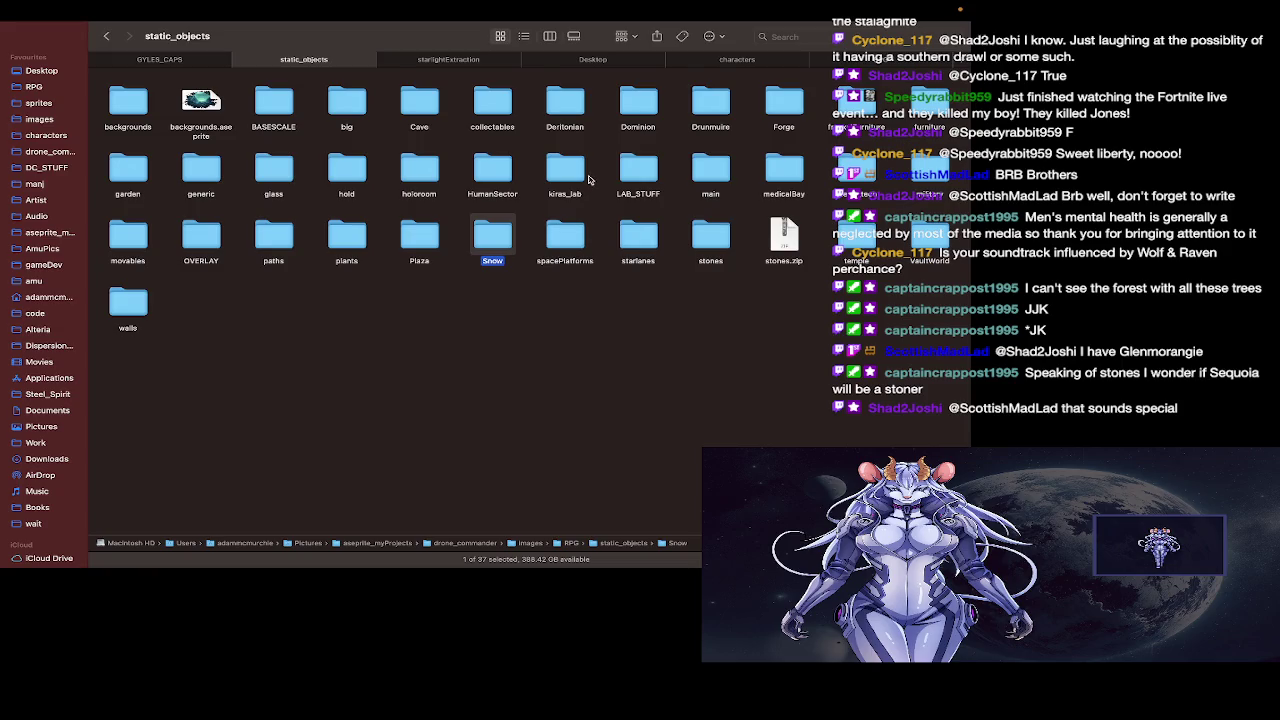
double_click(710, 100)
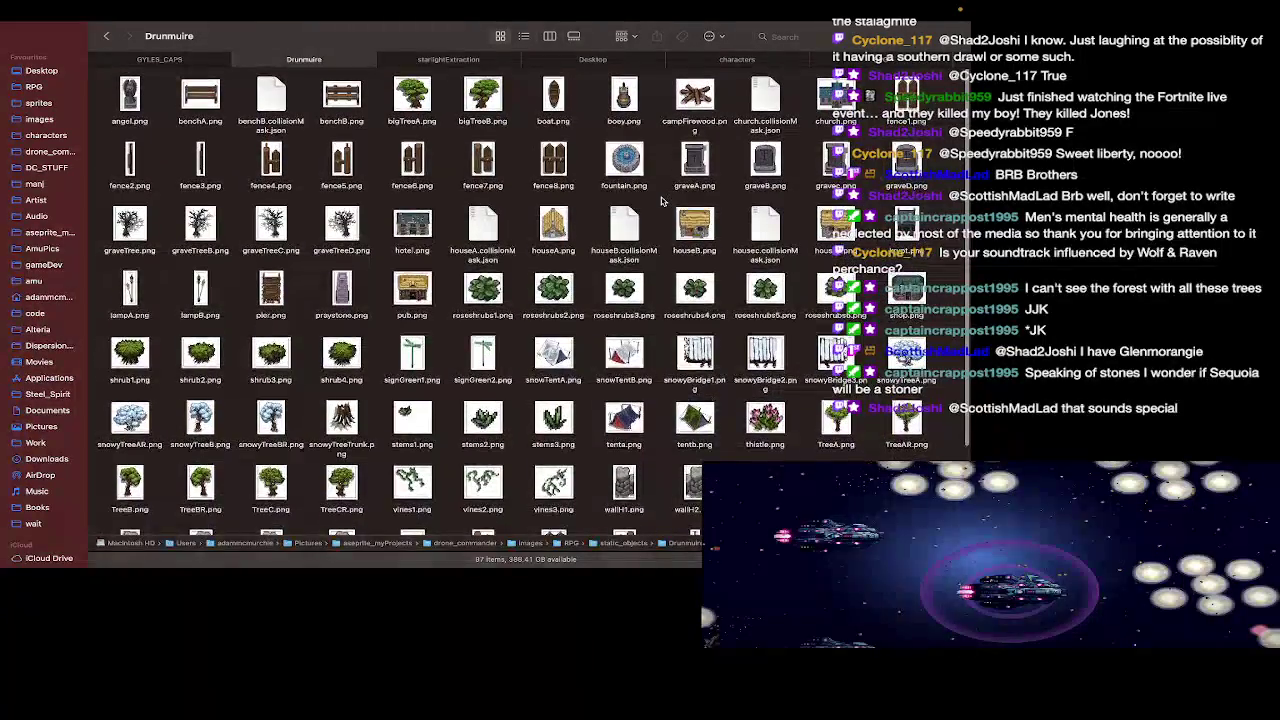
double_click(412, 95)
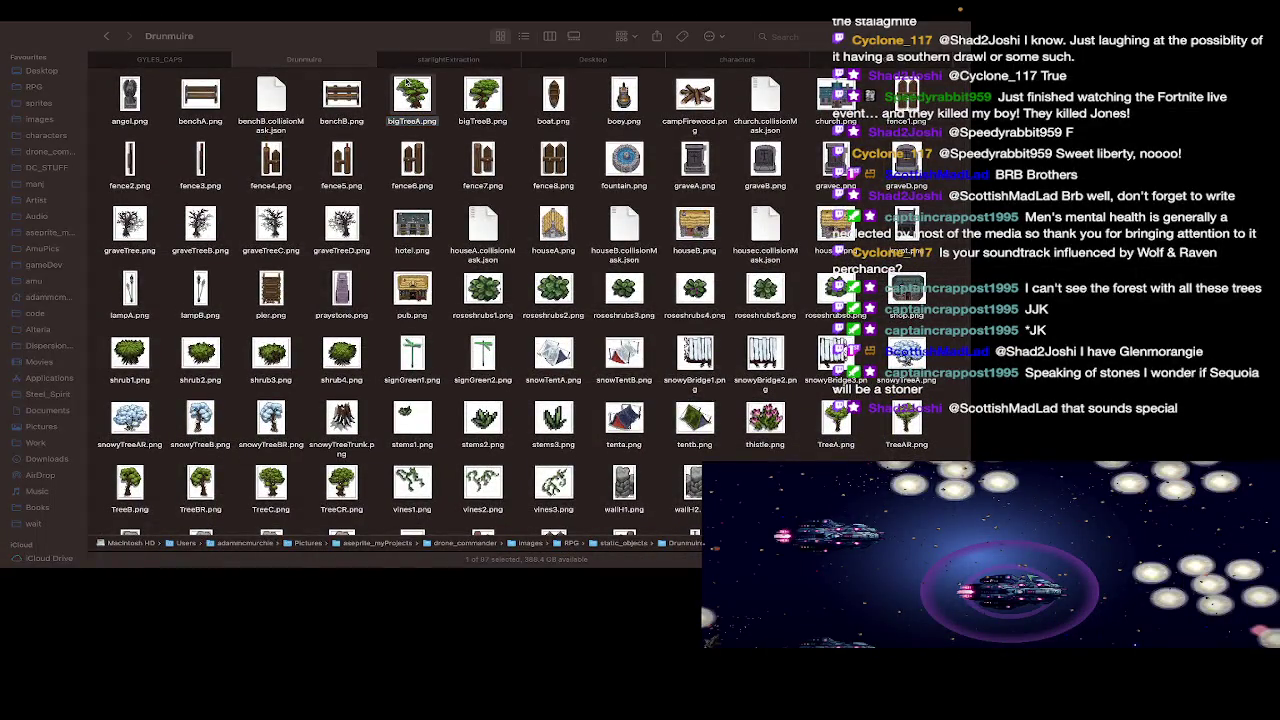
key("super+w")
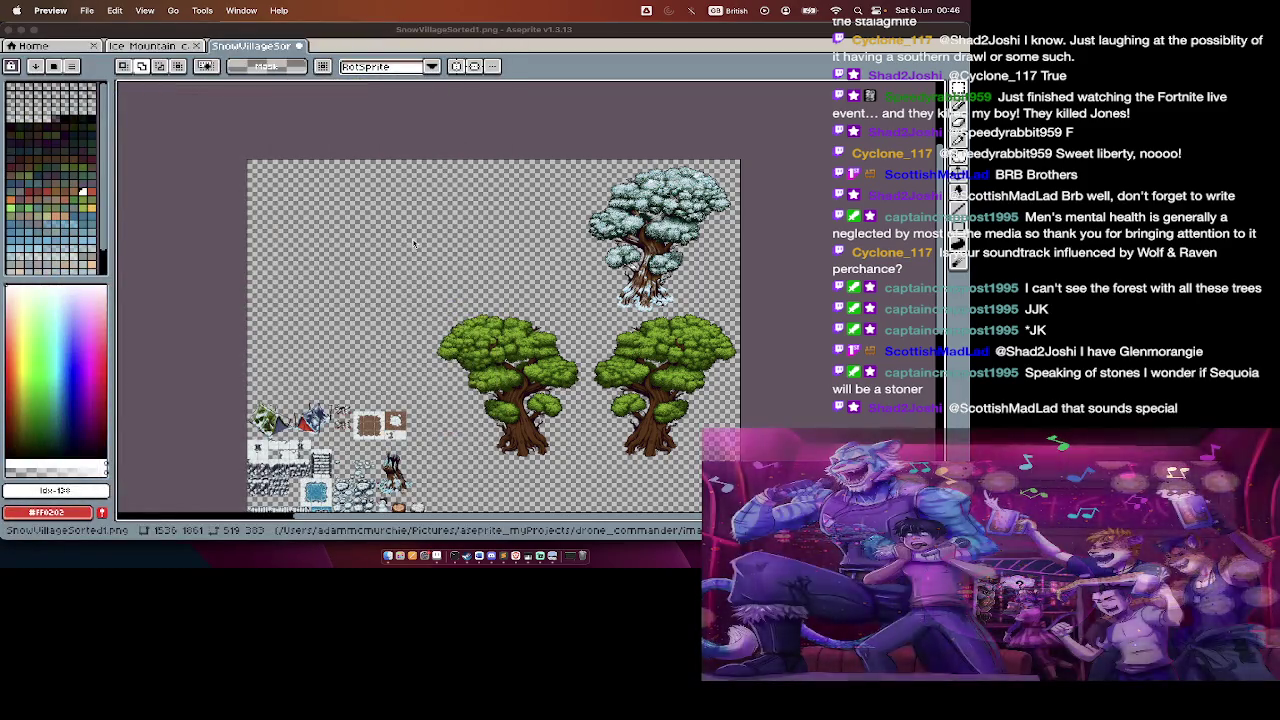
Step: Erase the two green trees and the top-right snowy tree from the sheet
left_click(433, 295)
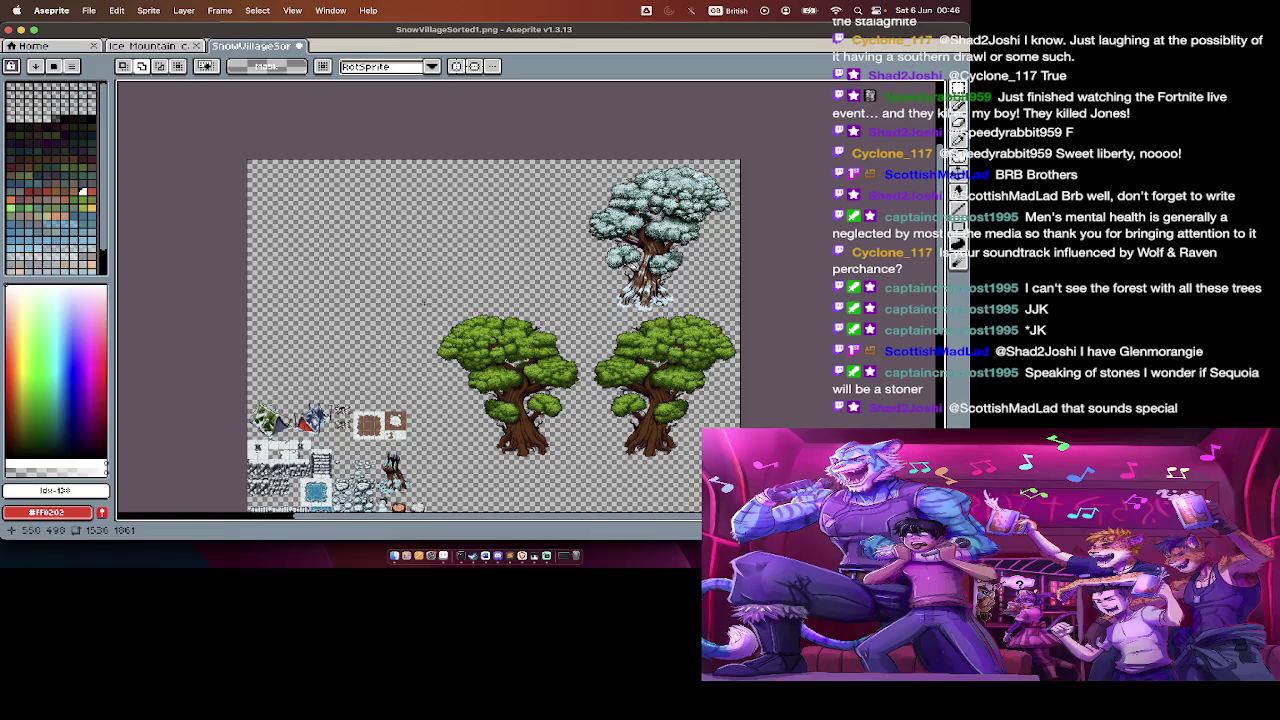
left_click_drag(416, 302, 738, 466)
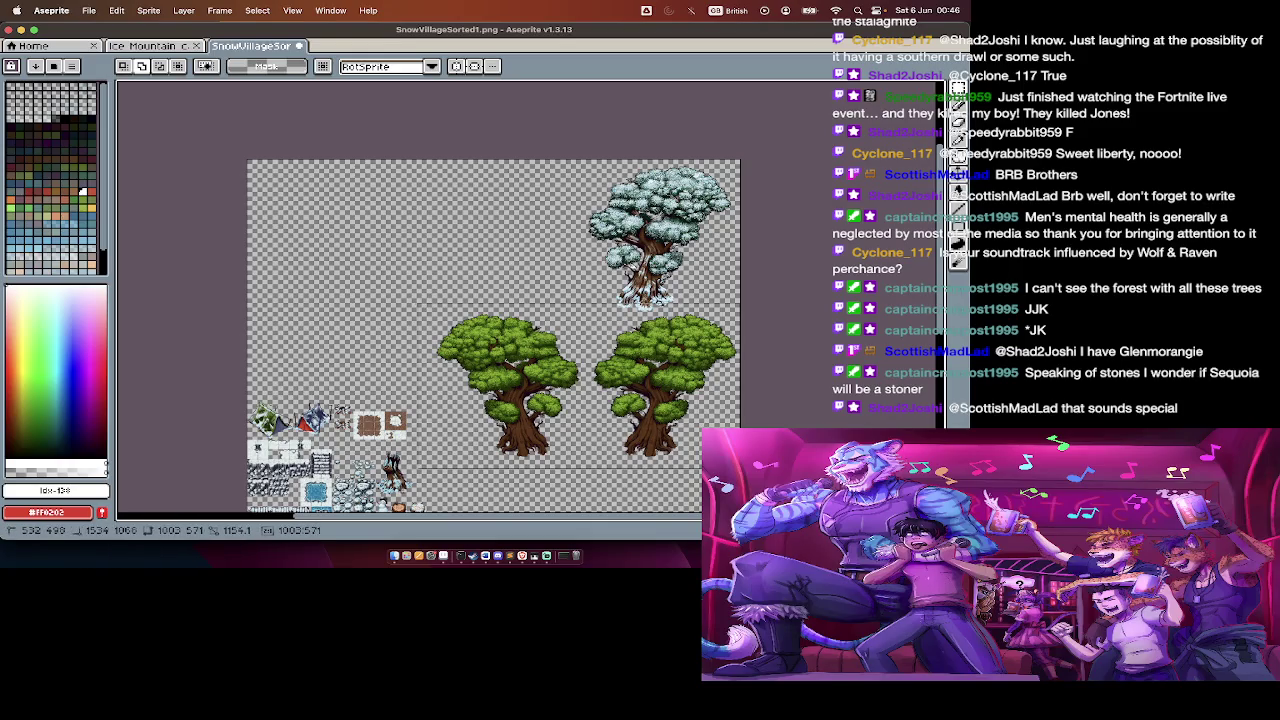
key("Delete")
left_click_drag(577, 157, 759, 332)
key("Delete")
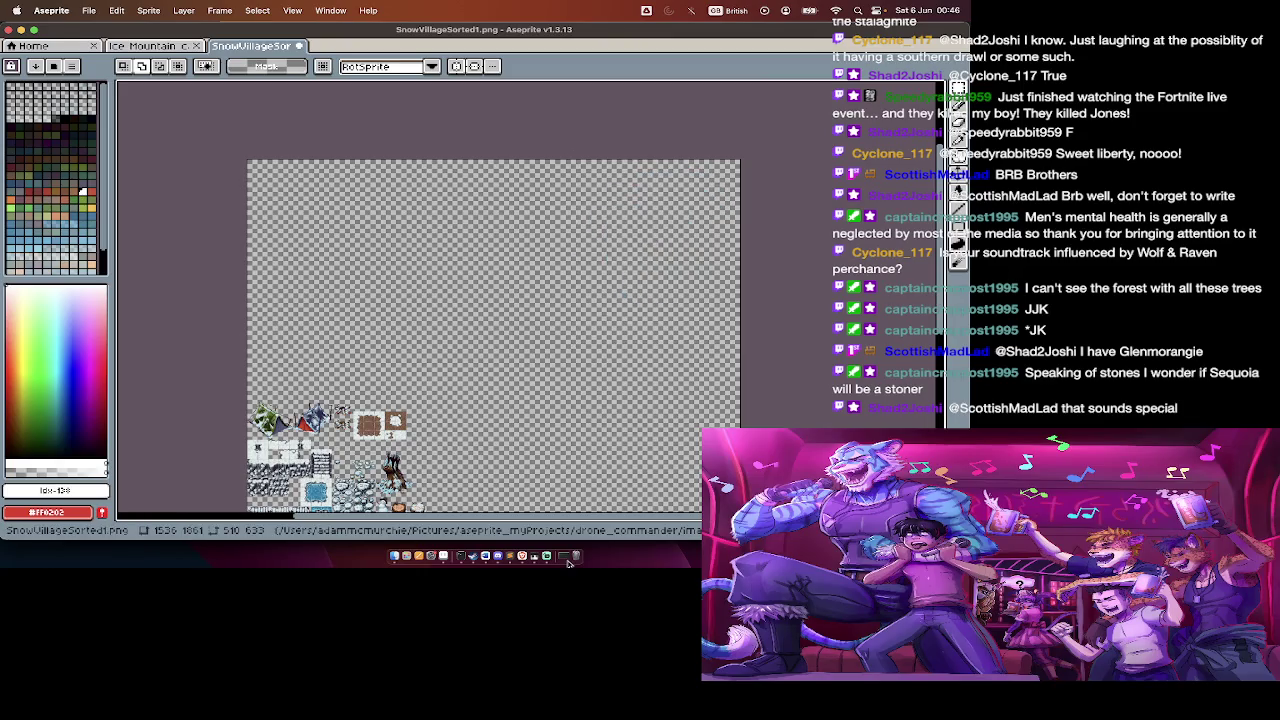
Step: Erase the upper green signpost, leaving one signpost on the sheet
scroll(759, 332, "down", 5)
scroll(759, 332, "down", 3)
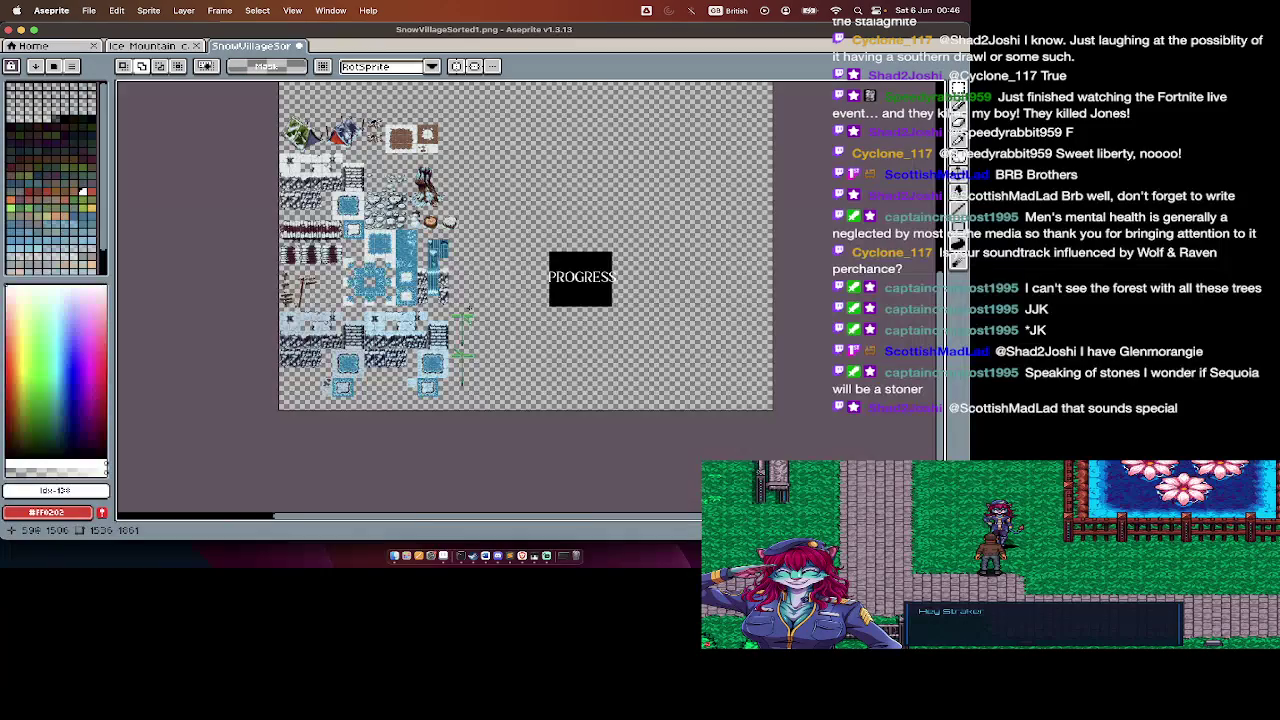
scroll(456, 353, "up", 1)
scroll(456, 353, "up", 1)
scroll(456, 353, "up", 1)
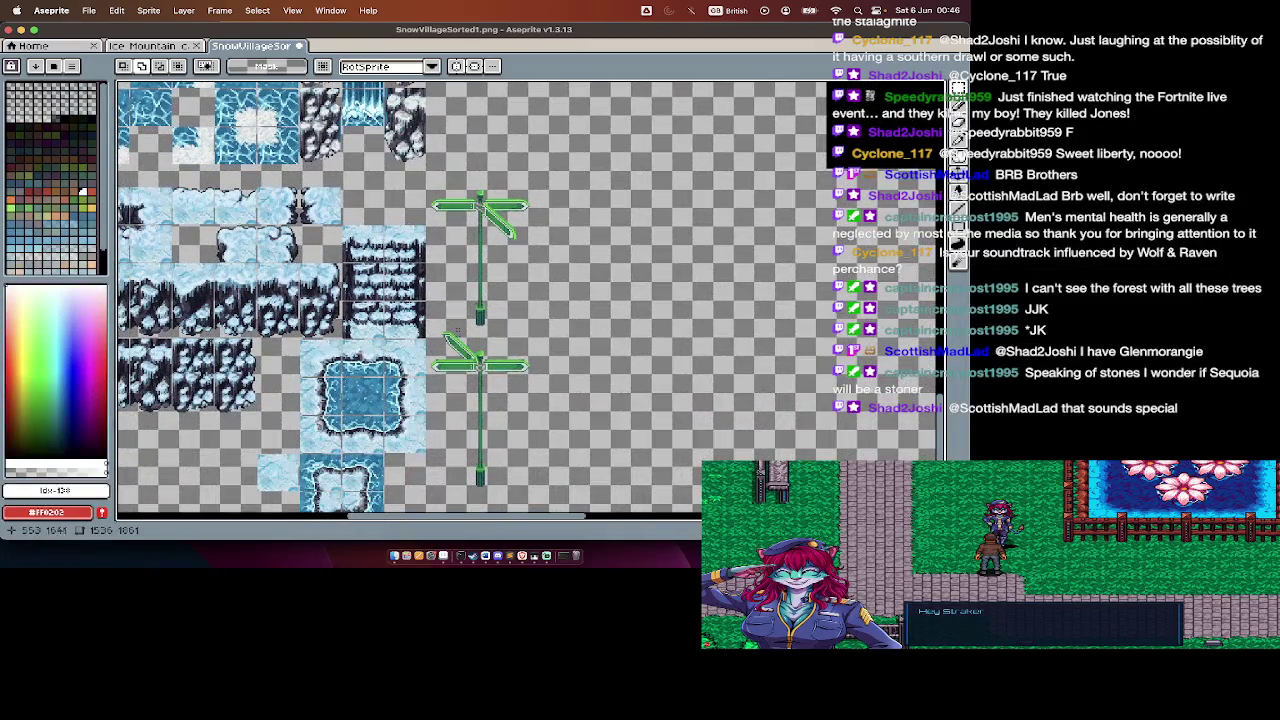
left_click_drag(428, 190, 543, 318)
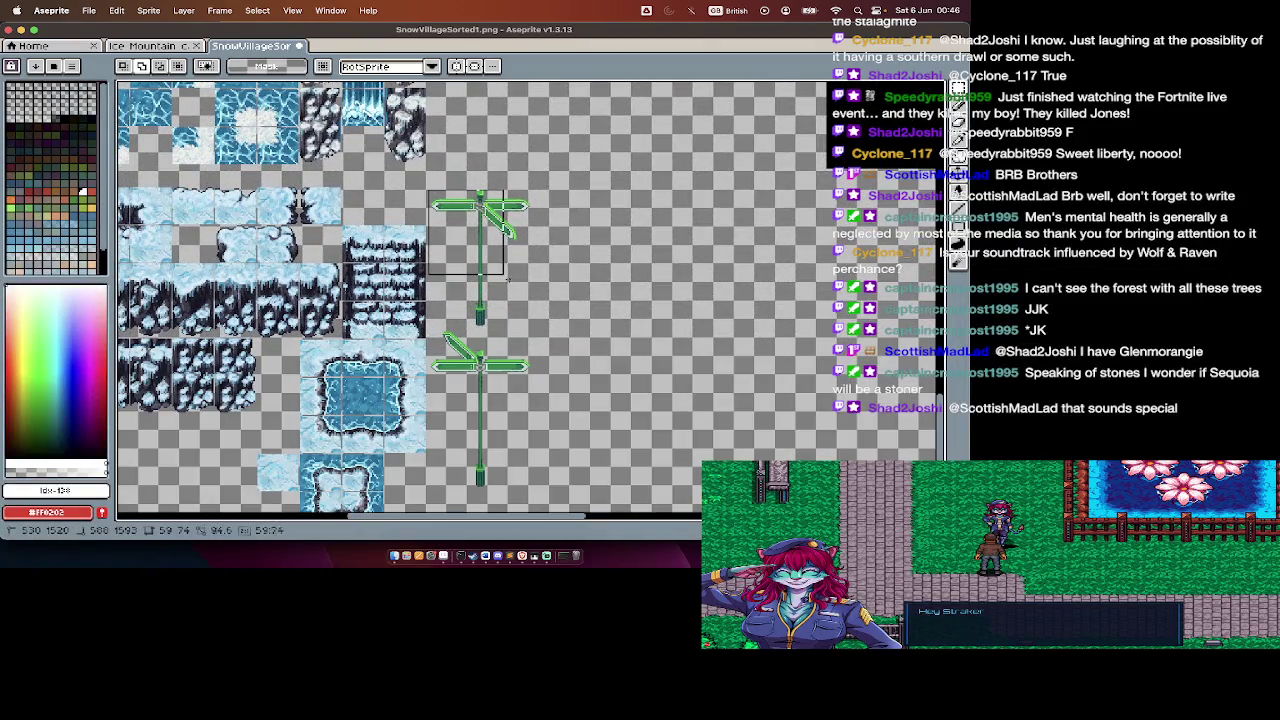
key("Delete")
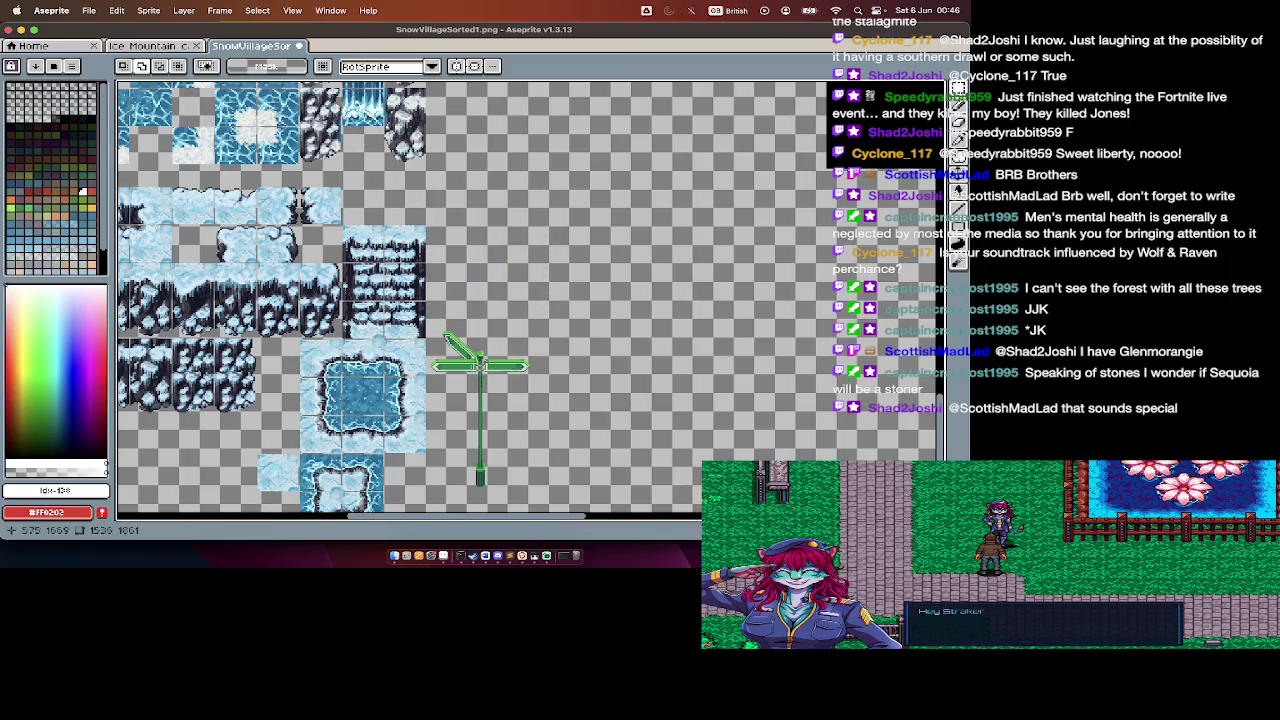
scroll(456, 325, "up", 5)
scroll(456, 326, "up", 5)
scroll(456, 326, "up", 5)
scroll(456, 326, "up", 5)
scroll(456, 326, "left", 5)
scroll(345, 320, "right", 1)
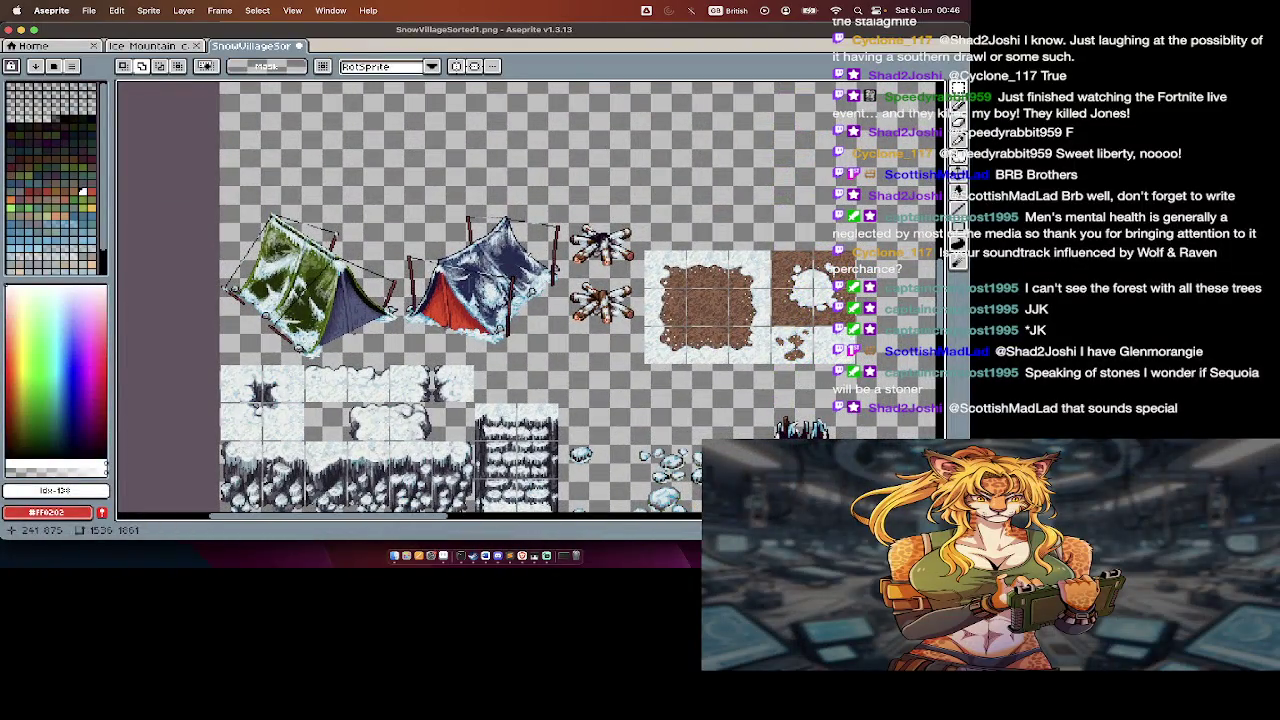
Step: Erase the two tents from the tile sheet
scroll(218, 340, "up", 1)
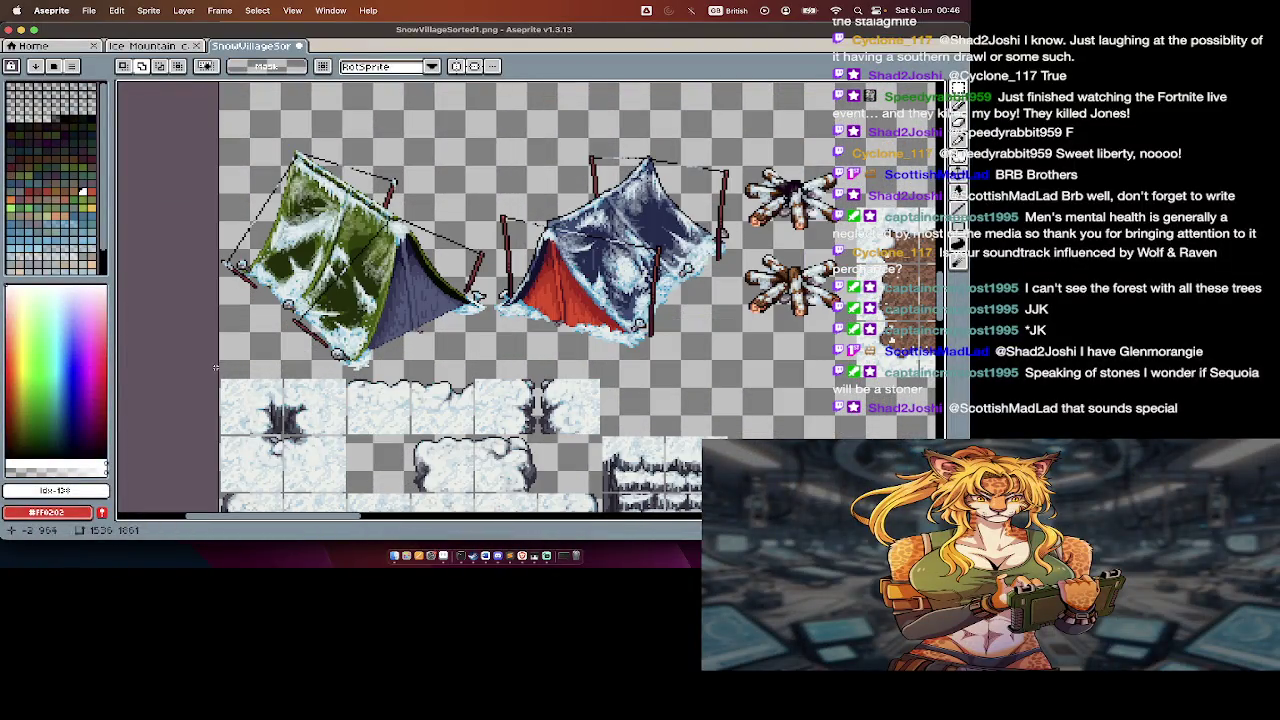
mouse_move(217, 372)
left_mouse_down()
mouse_move(648, 214)
mouse_move(826, 122)
left_mouse_up()
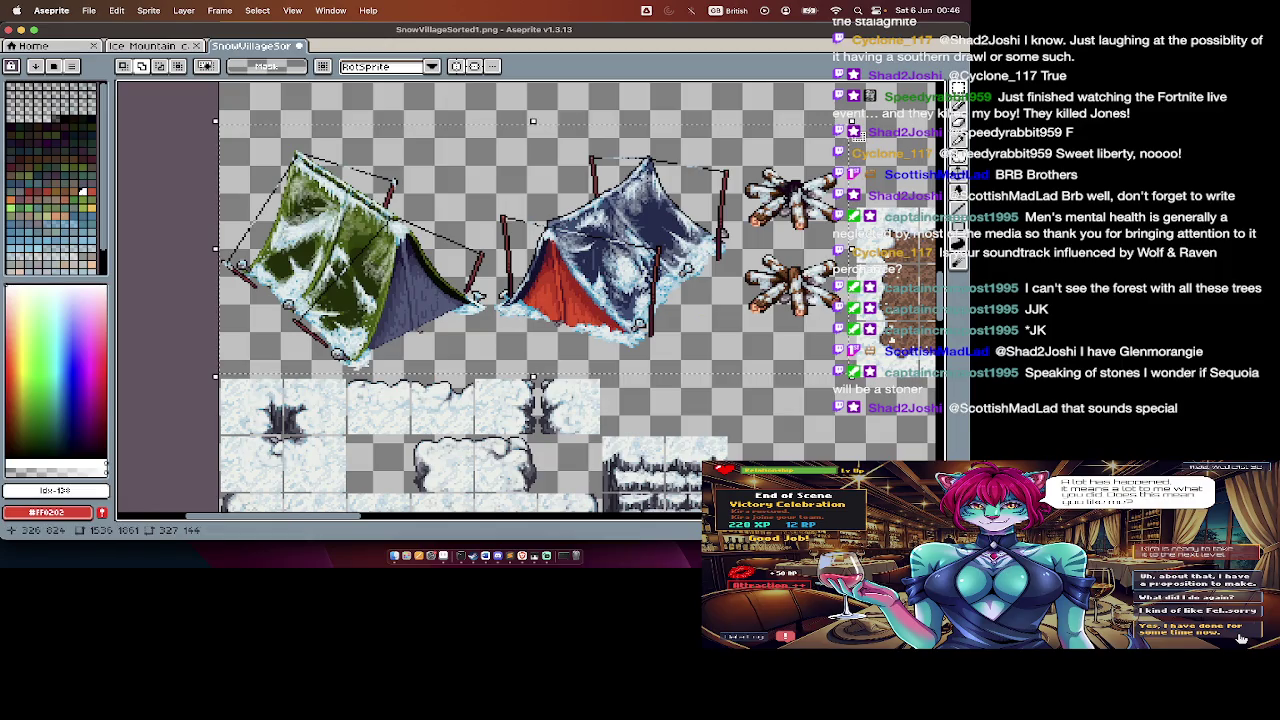
key("Delete")
scroll(527, 300, "right", 5)
scroll(527, 300, "down", 2)
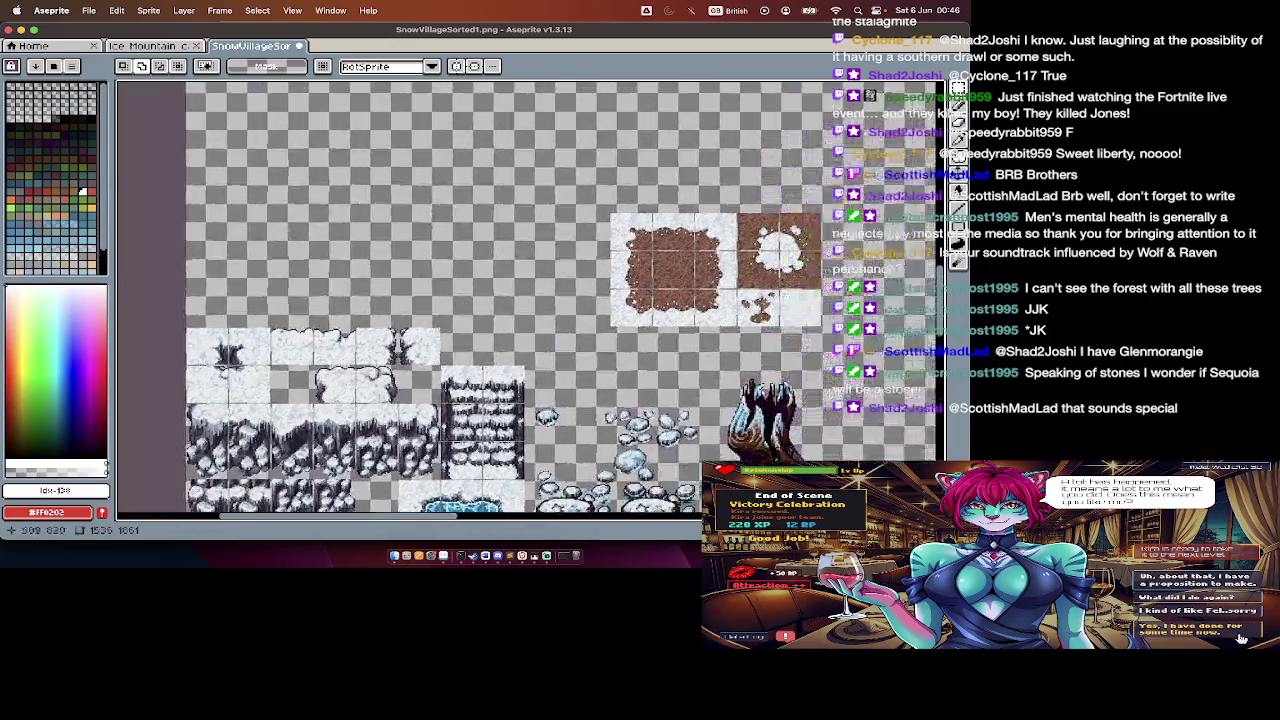
Step: Save the sheet under the new name PROGRESS.ase
key("Tab")
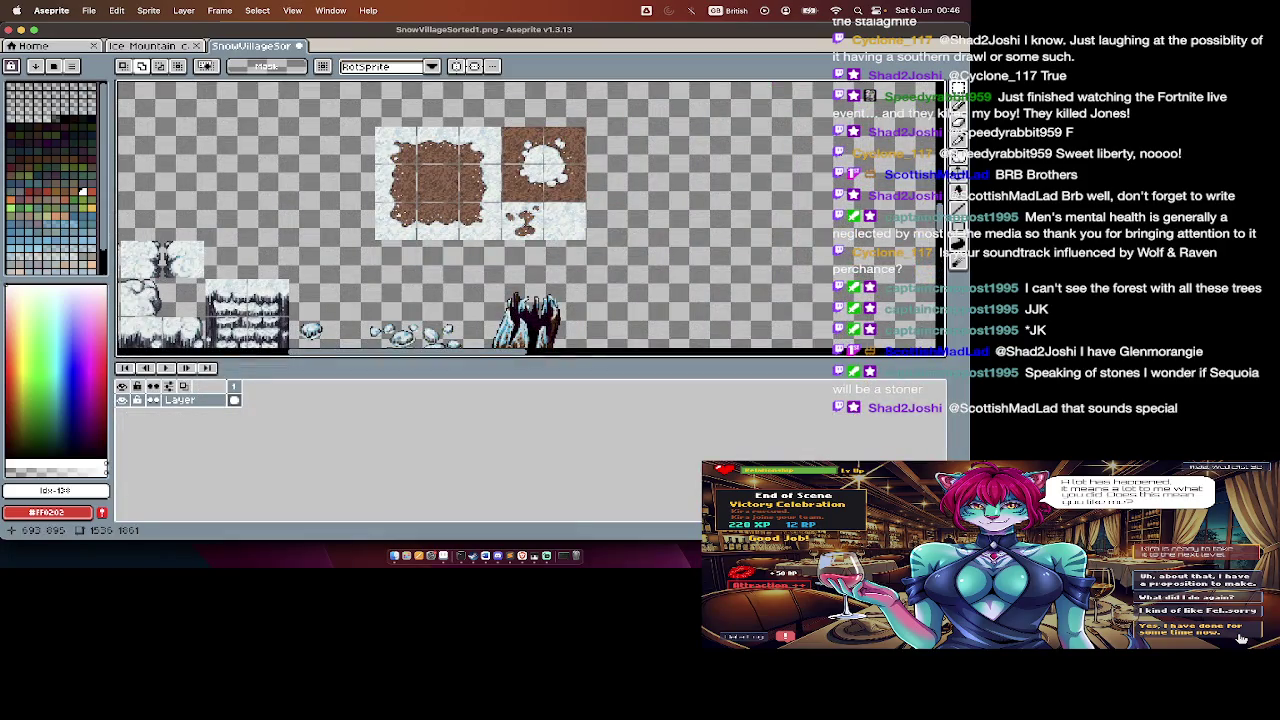
key("super+shift+s")
type("PROGRESS.ase")
key("Return")
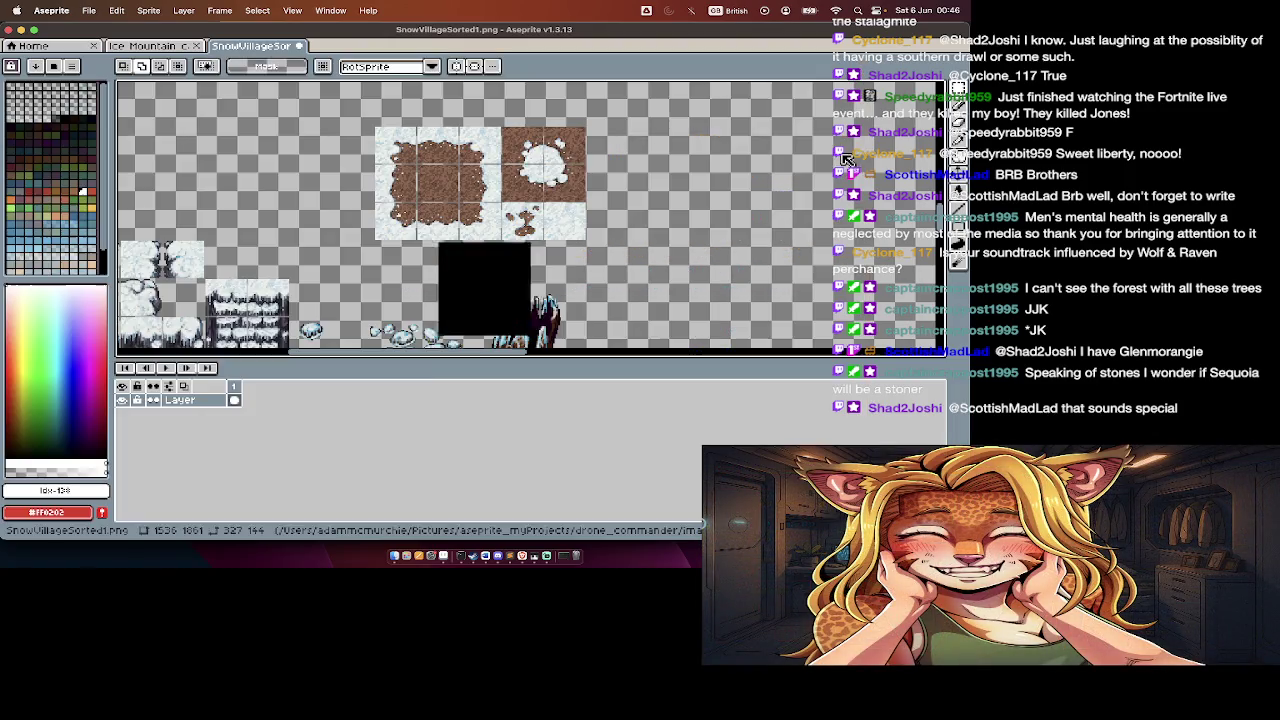
scroll(410, 300, "down", 3)
Step: Scroll around PROGRESS.ase to review the remaining ice, stone and bridge tiles
scroll(410, 300, "left", 2)
scroll(410, 300, "left", 3)
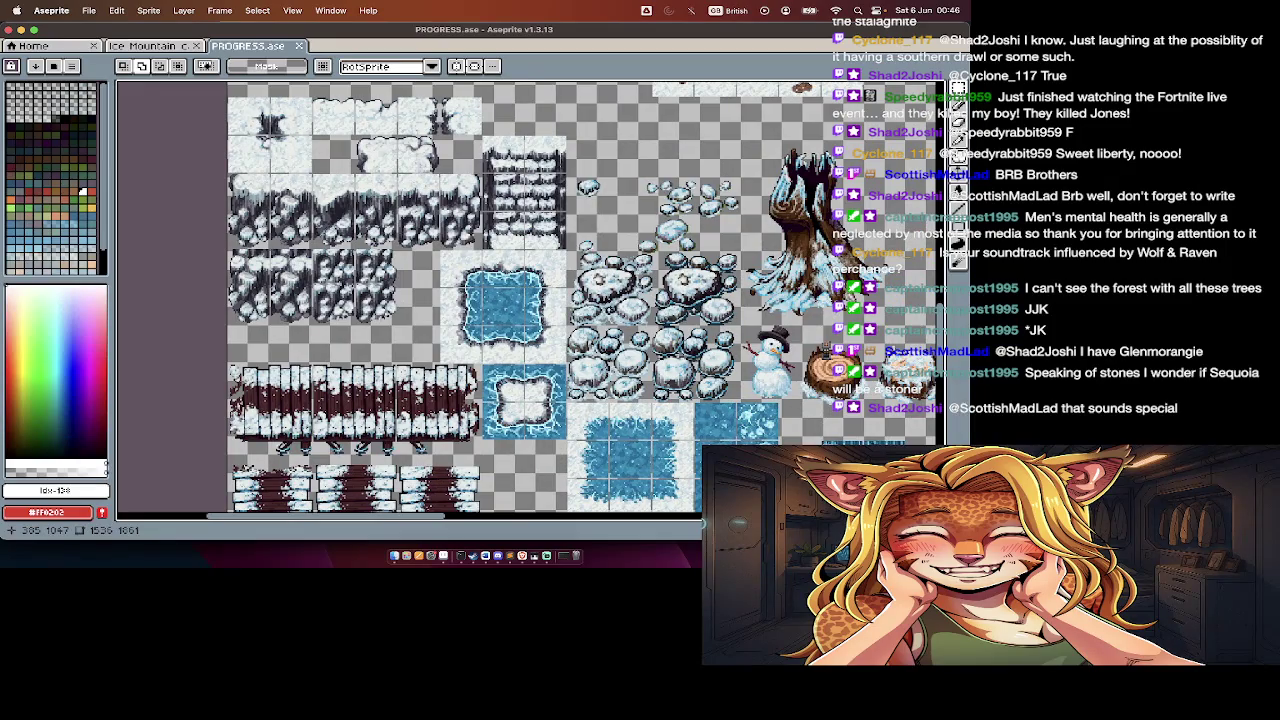
scroll(410, 300, "down", 2)
scroll(410, 300, "down", 3)
scroll(410, 300, "right", 4)
scroll(410, 300, "up", 3)
scroll(410, 300, "up", 1)
scroll(721, 207, "down", 2)
scroll(705, 212, "down", 2)
scroll(690, 218, "down", 1)
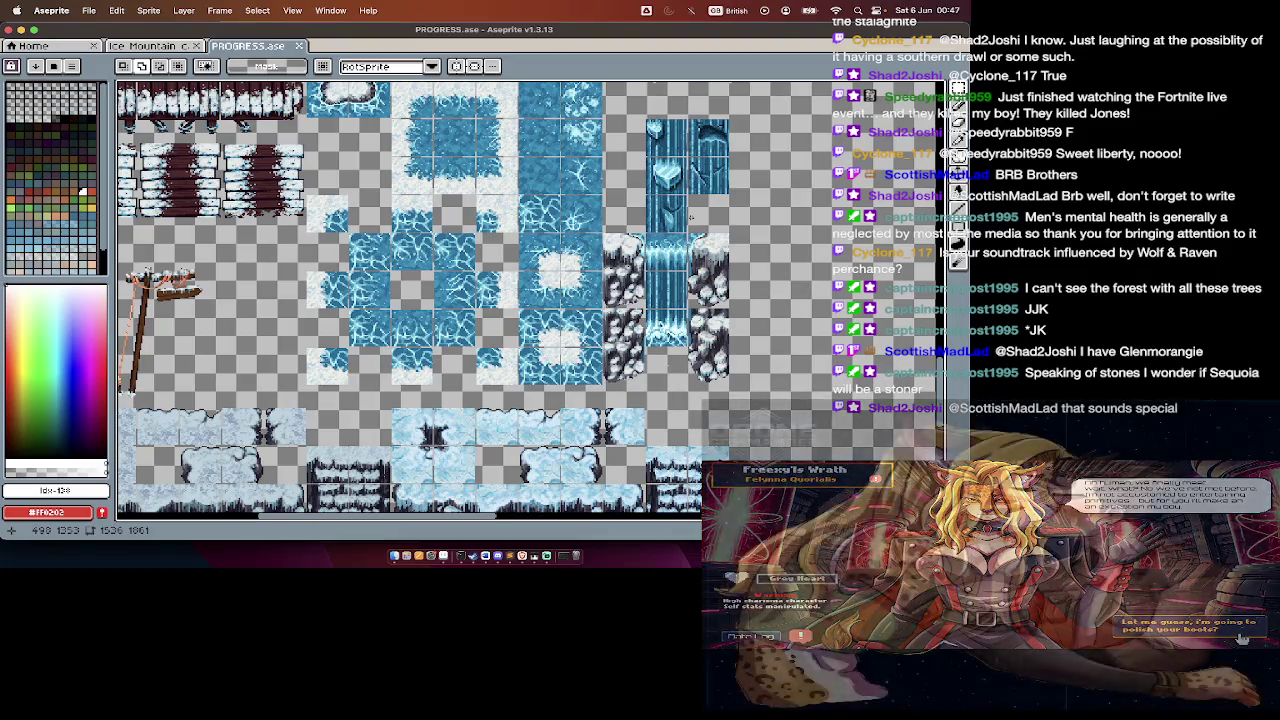
Step: Open the Snow folder in Finder's static_objects, then return to Aseprite
key("super+Tab")
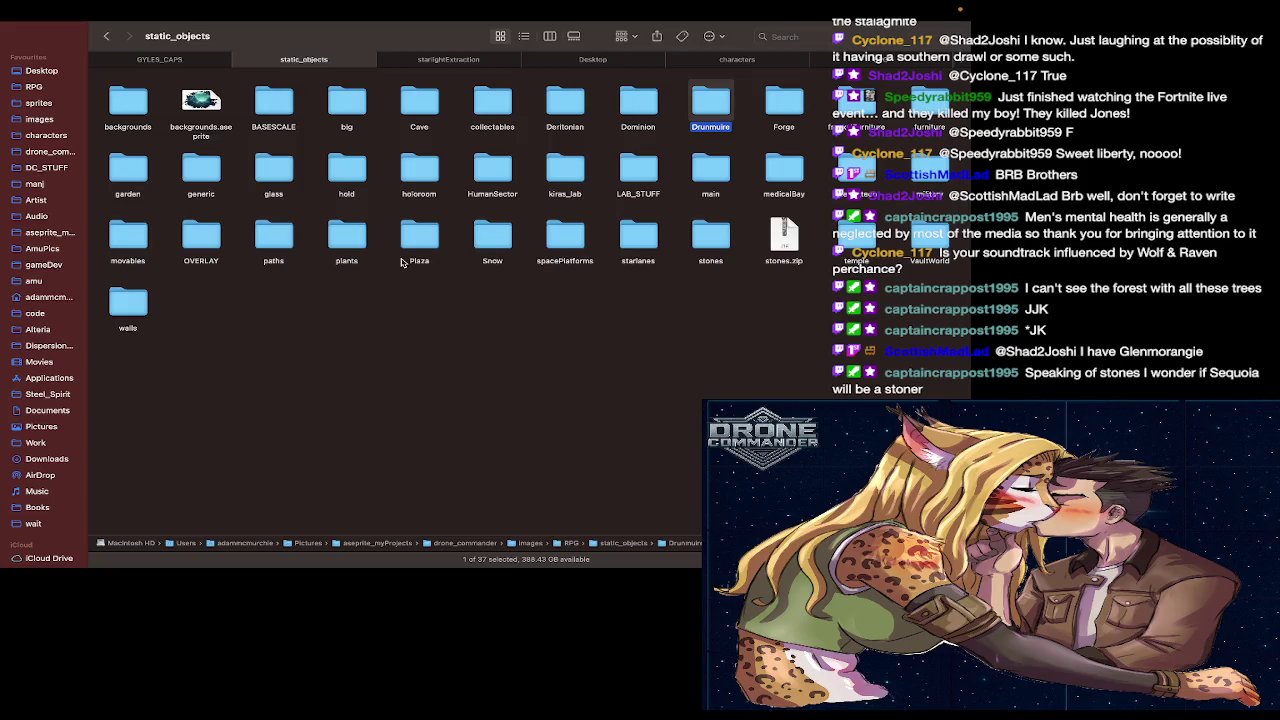
left_click(503, 235)
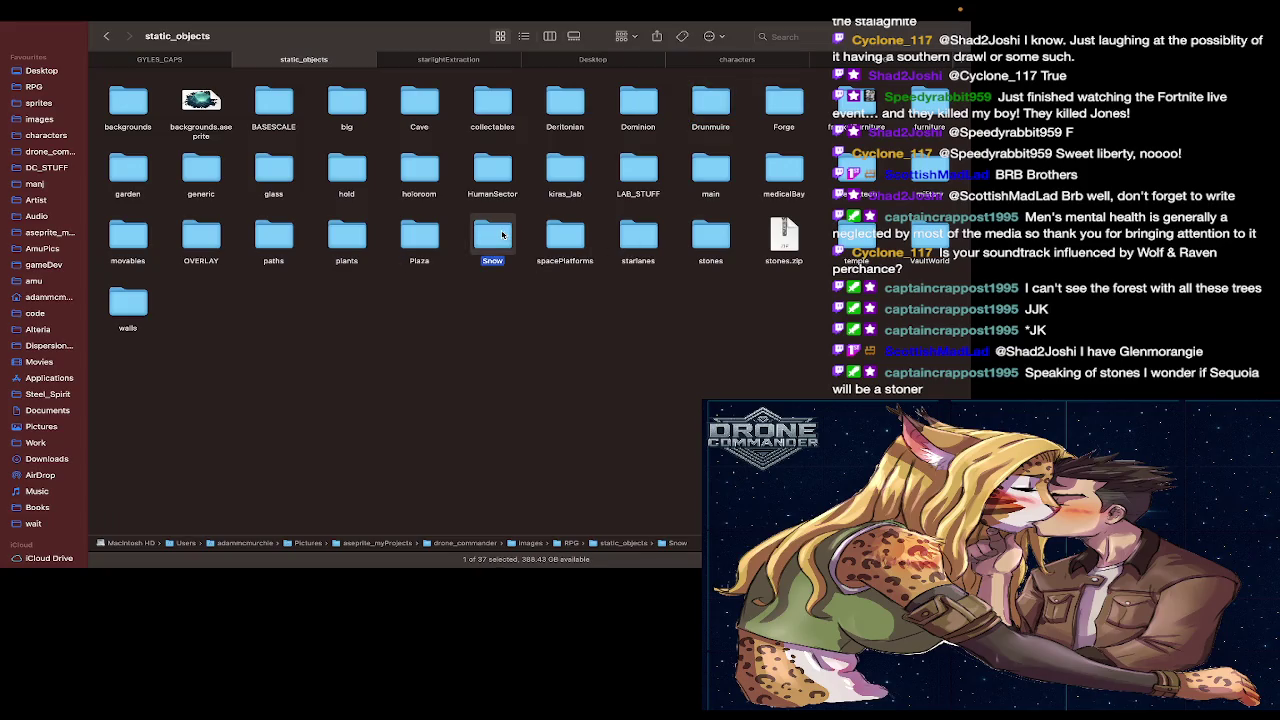
double_click(503, 235)
scroll(661, 296, "right", 1)
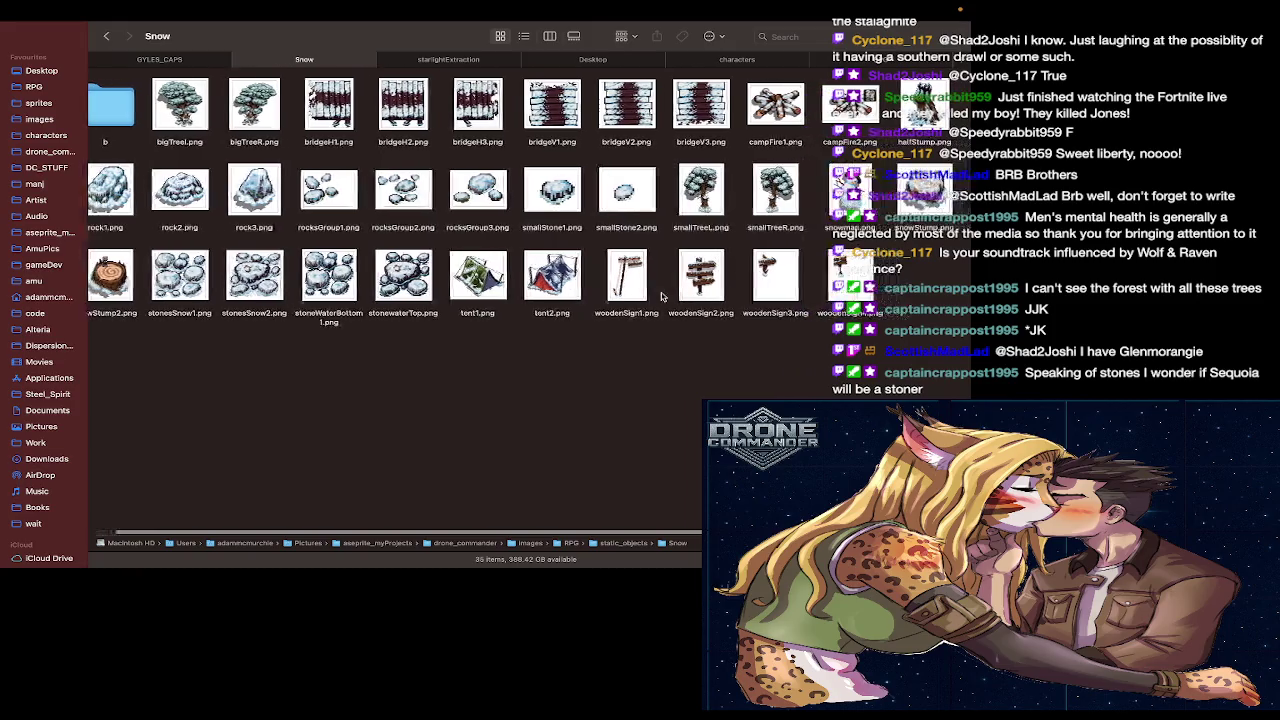
key("super+Tab")
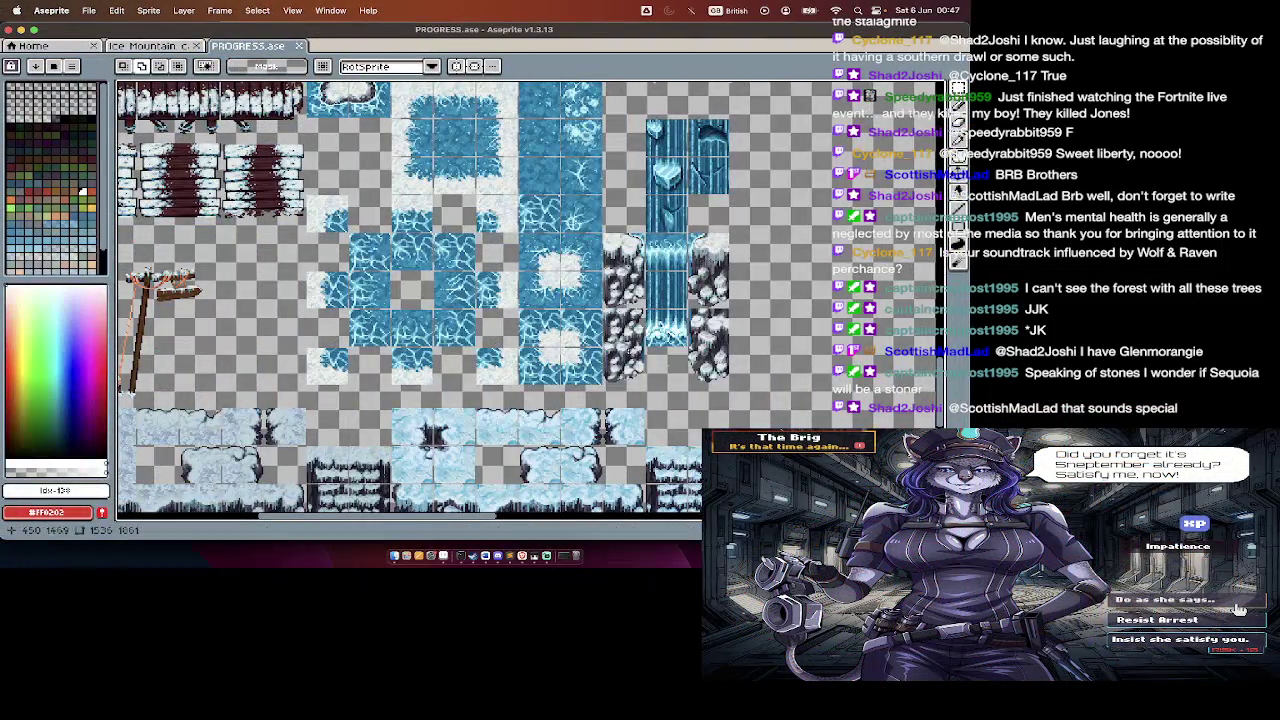
Step: Erase the wooden signposts from the sheet and save PROGRESS.ase
scroll(537, 433, "up", 1)
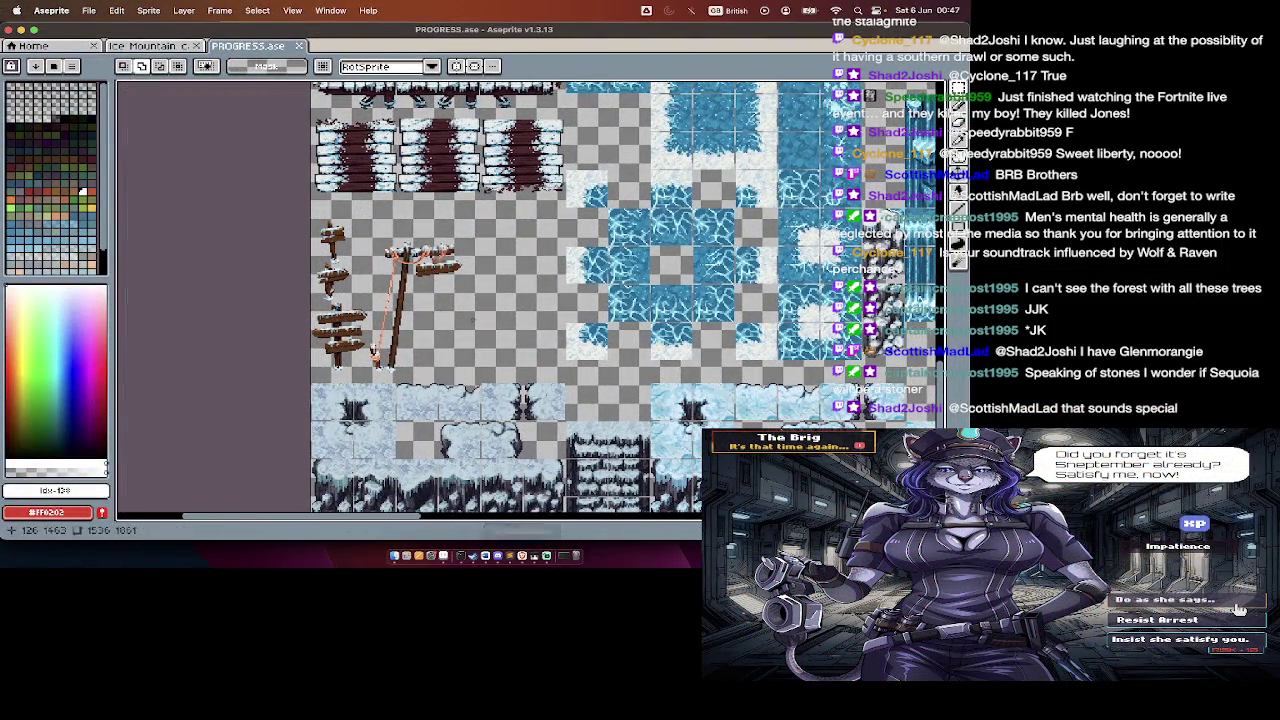
mouse_move(311, 219)
left_mouse_down()
mouse_move(516, 422)
mouse_move(516, 366)
left_mouse_up()
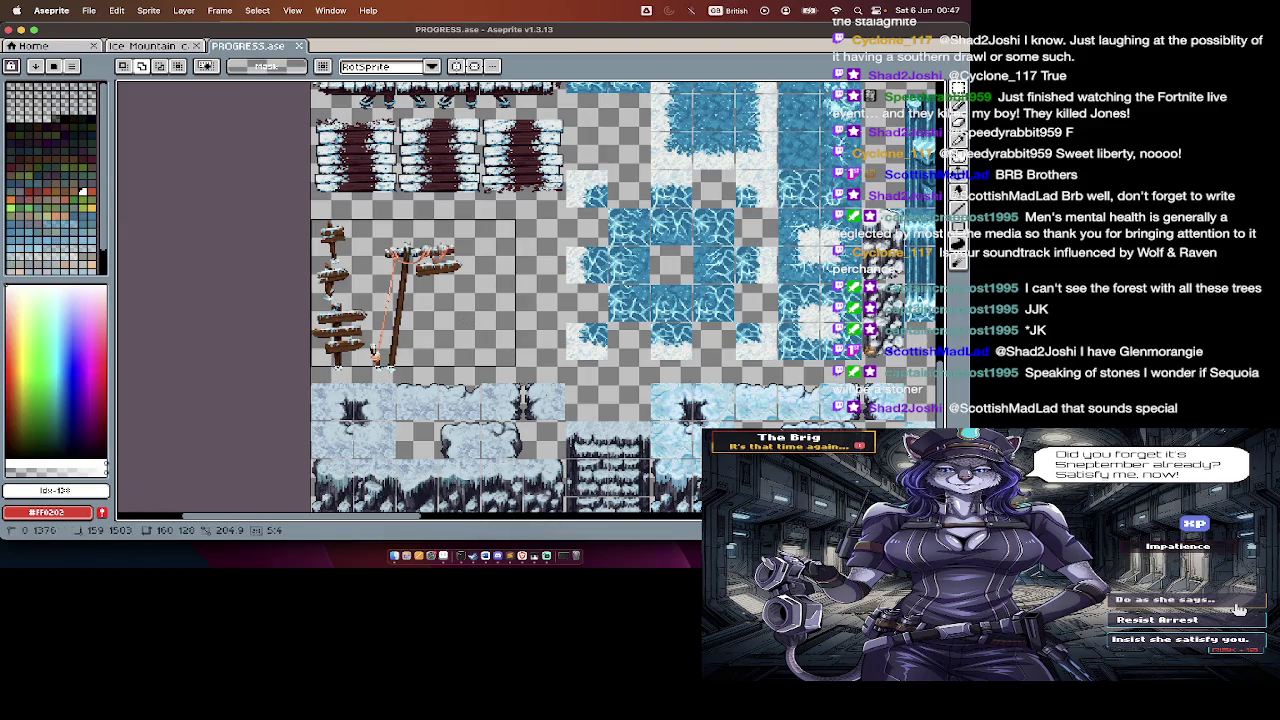
key("ctrl+x")
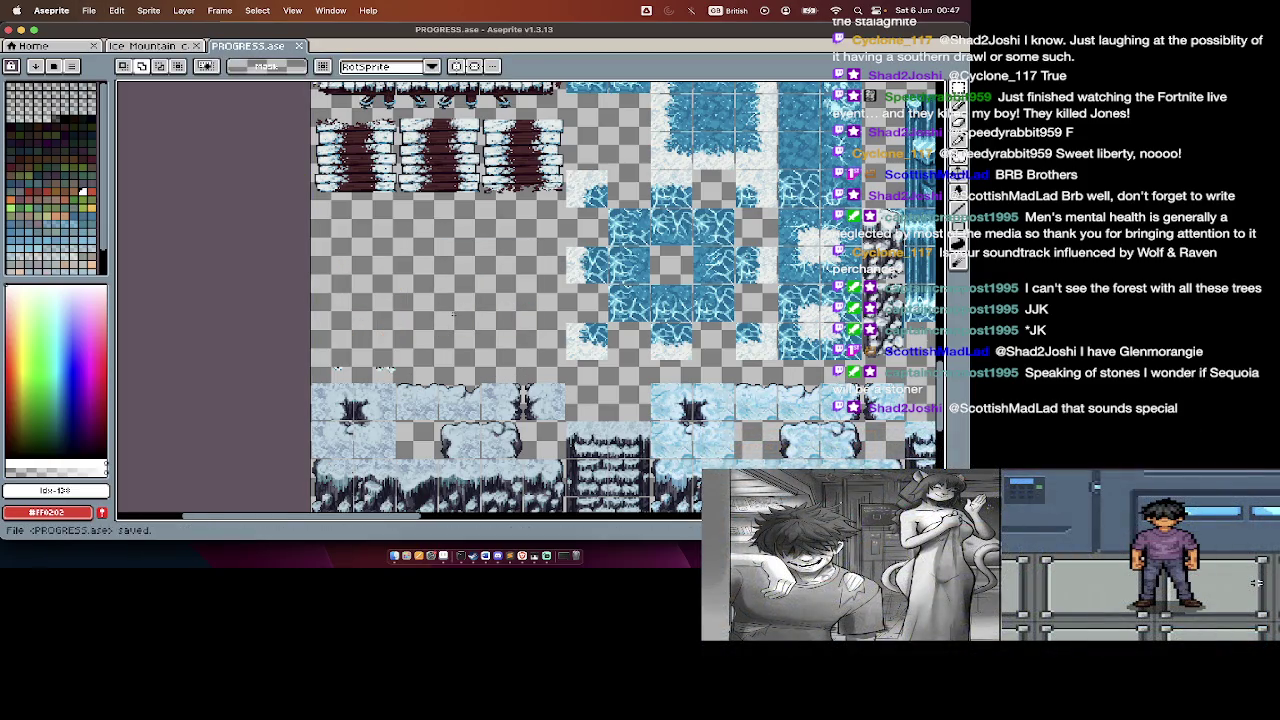
key("ctrl+s")
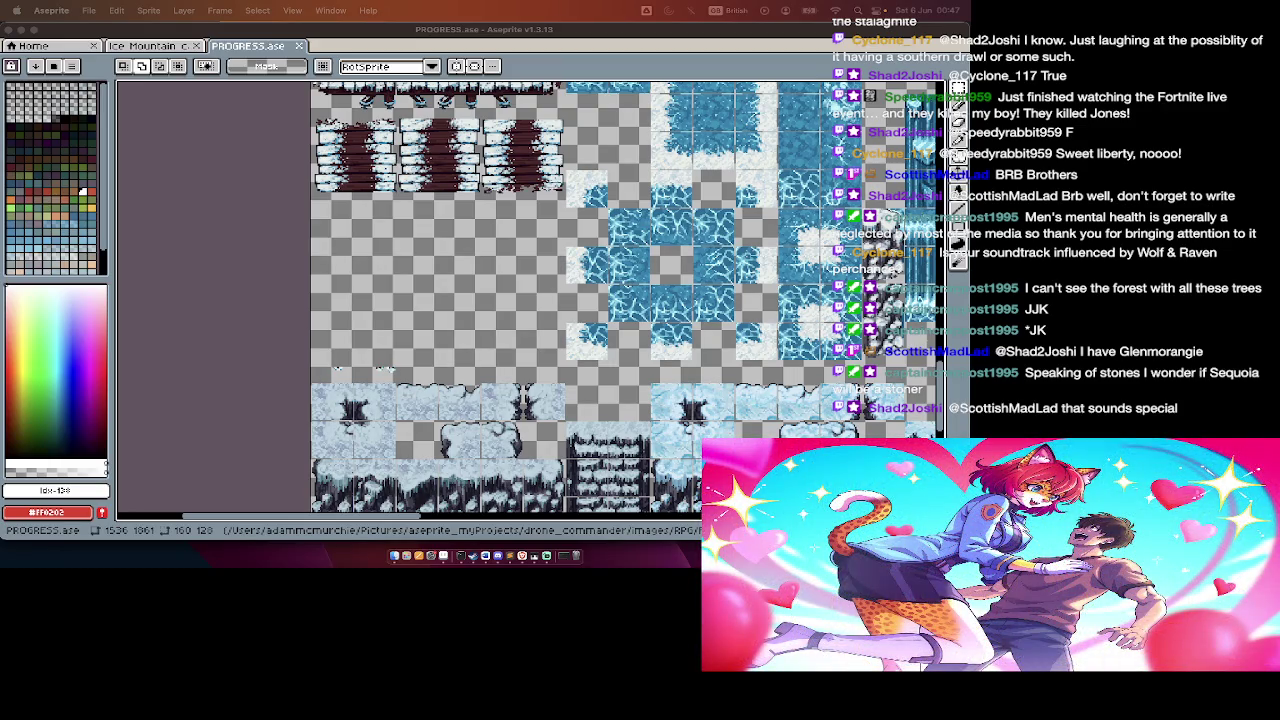
Step: Close PROGRESS.ase and the Ice Mountain cave sprite, then leave Aseprite
key("super+w")
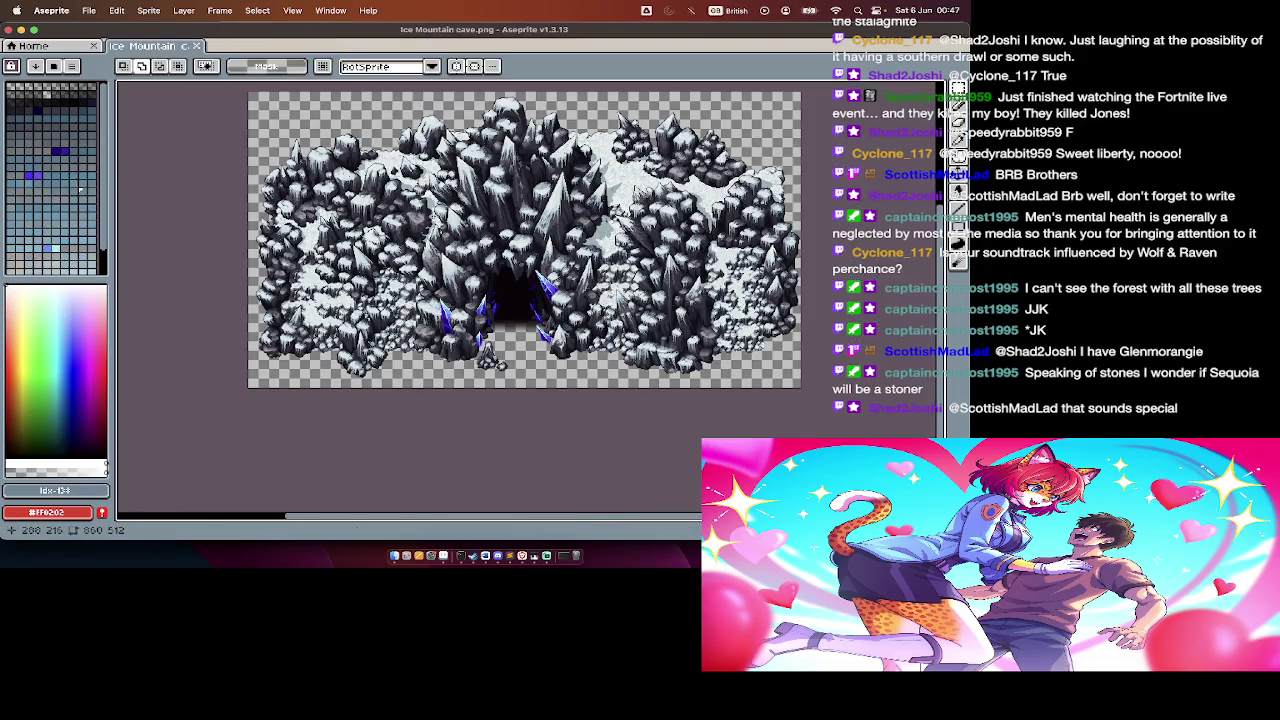
key("super+w")
key("super+q")
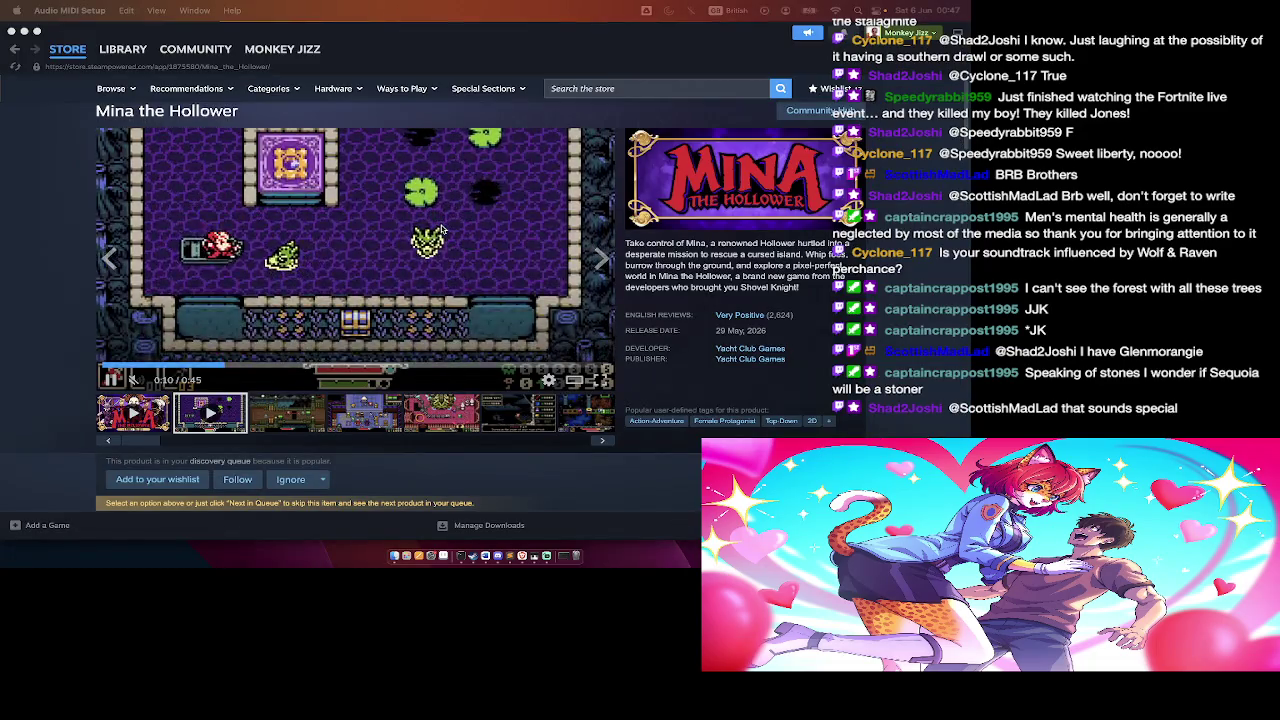
Step: Launch Aseprite by searching 'ase' in Launchpad
key("F4")
type("ase")
key("Return")
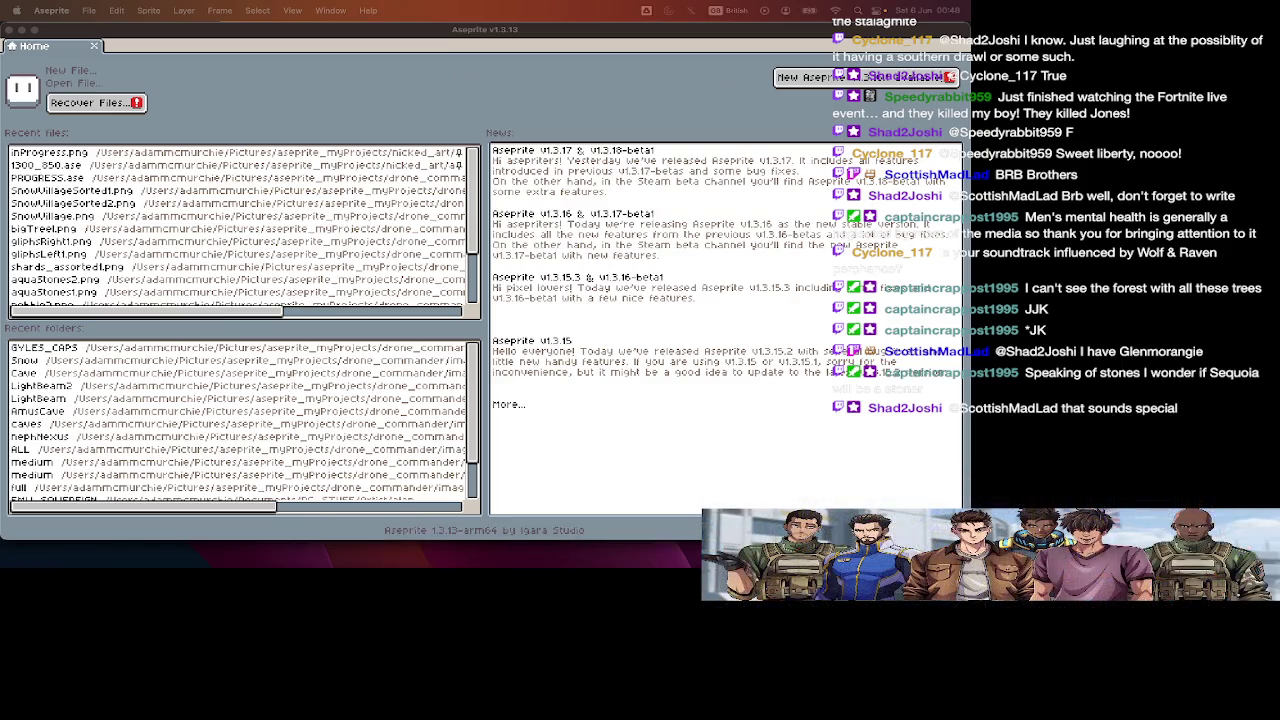
Step: Open PROGRESS.ase from the BYLES_CAPS folder via the Open dialog
left_click(365, 125)
key("ctrl+o")
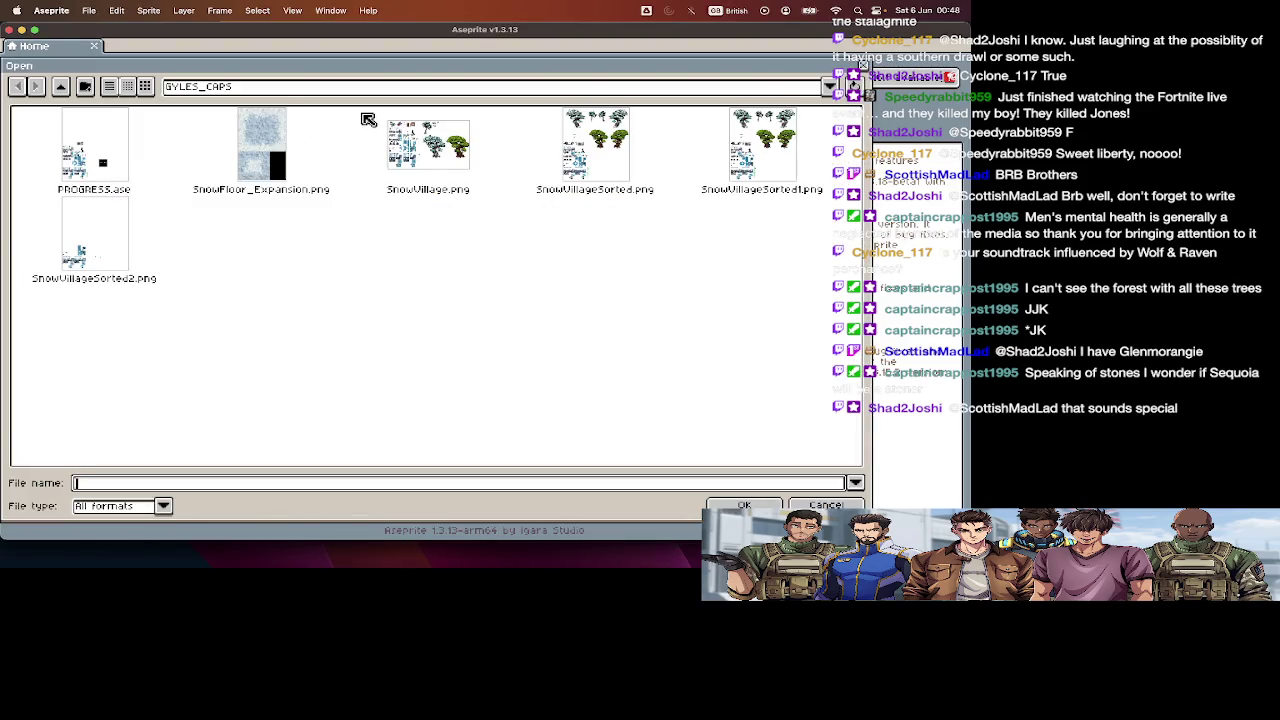
double_click(90, 198)
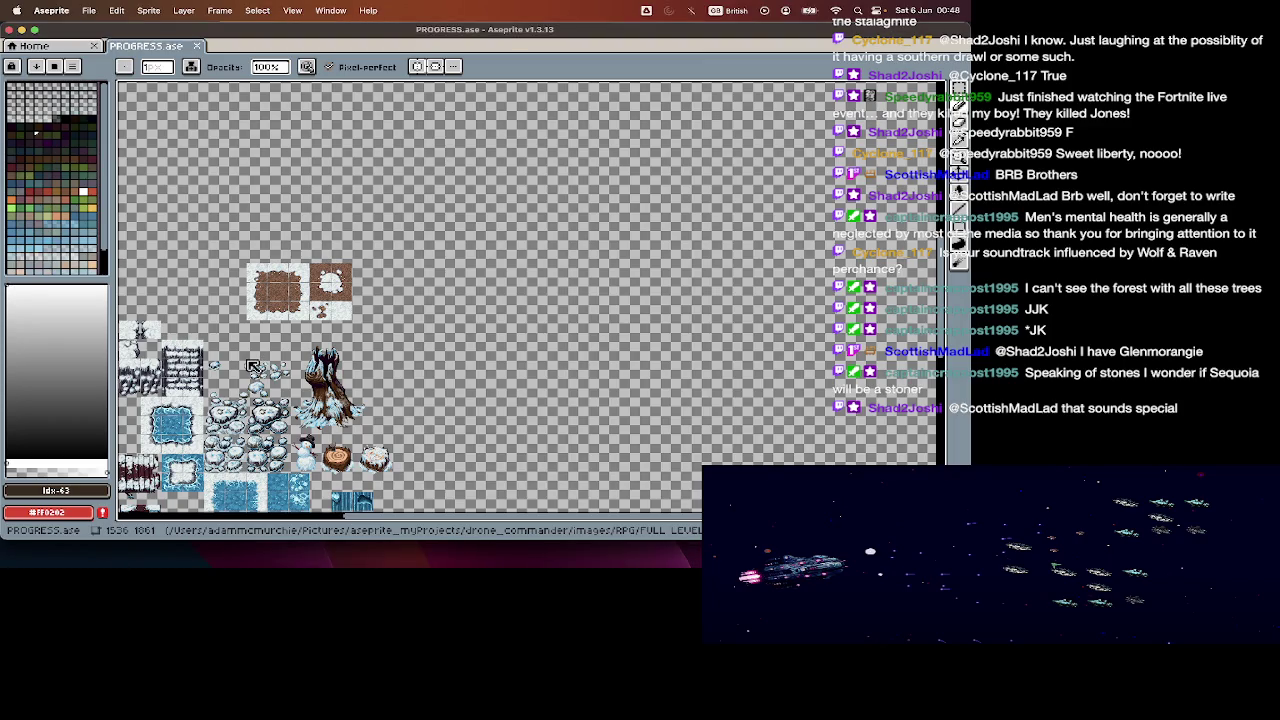
scroll(530, 300, "down", 5)
scroll(410, 300, "left", 3)
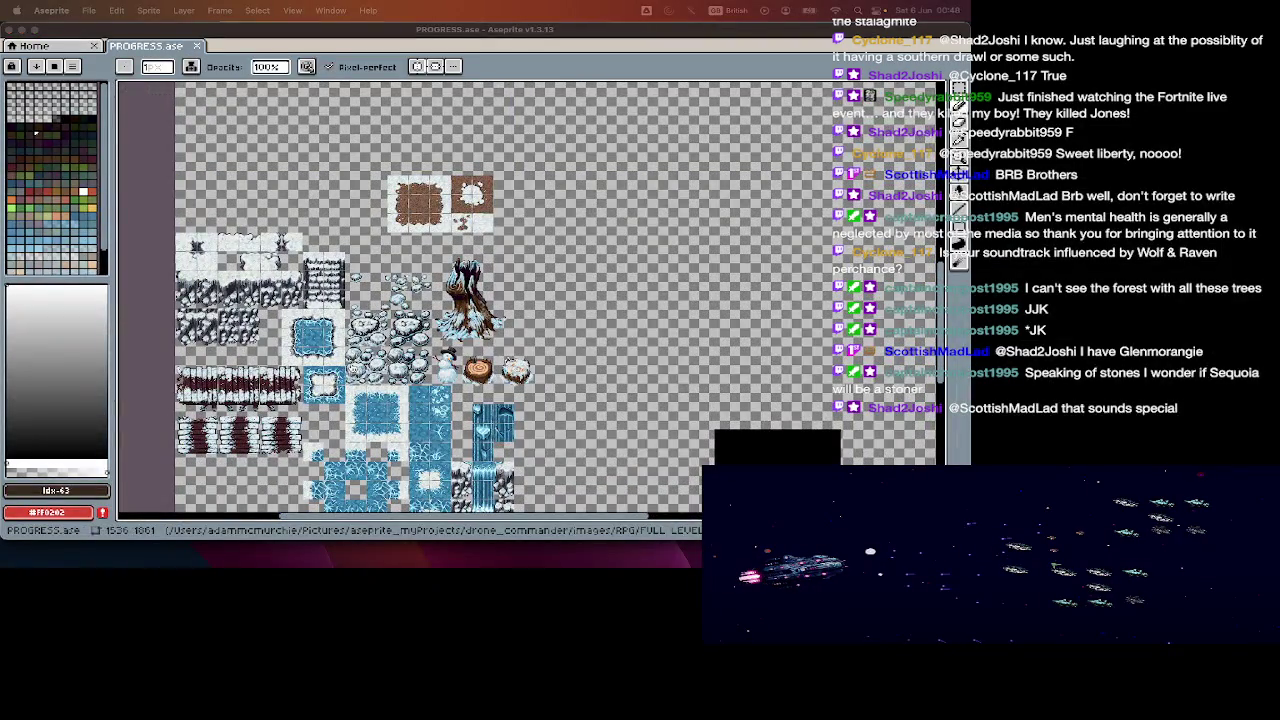
key("super+Tab")
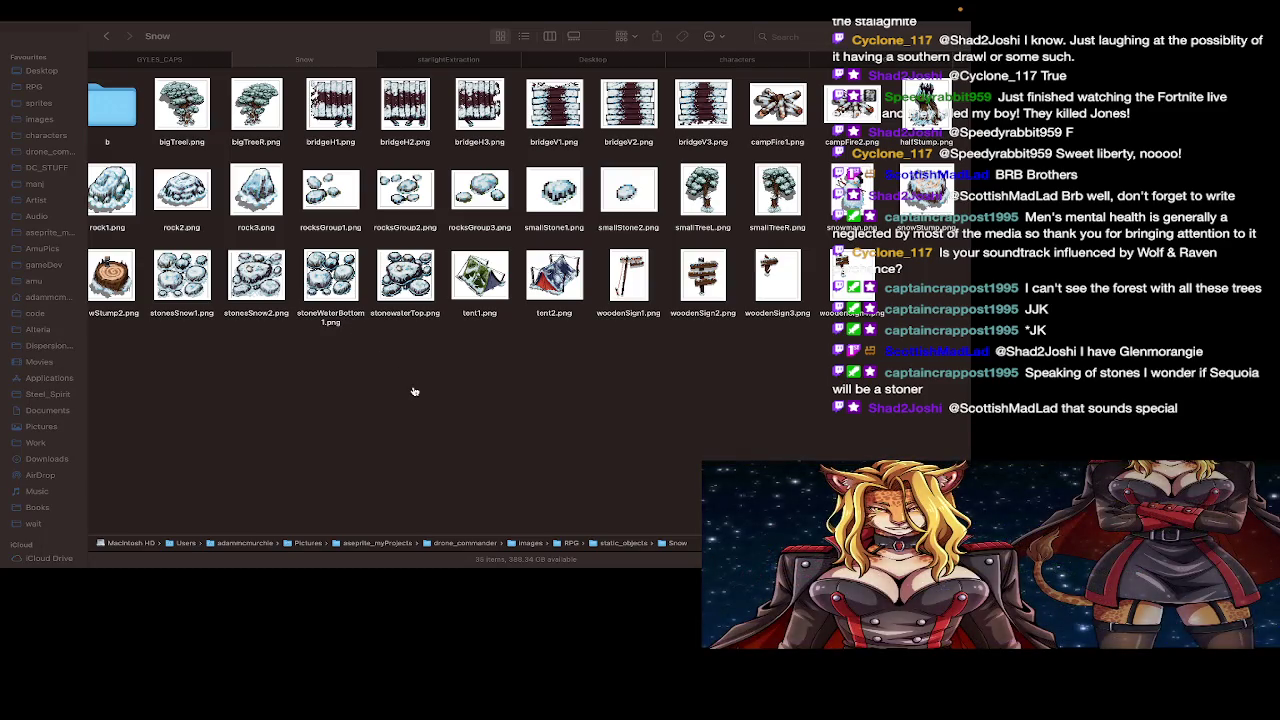
left_click(414, 391)
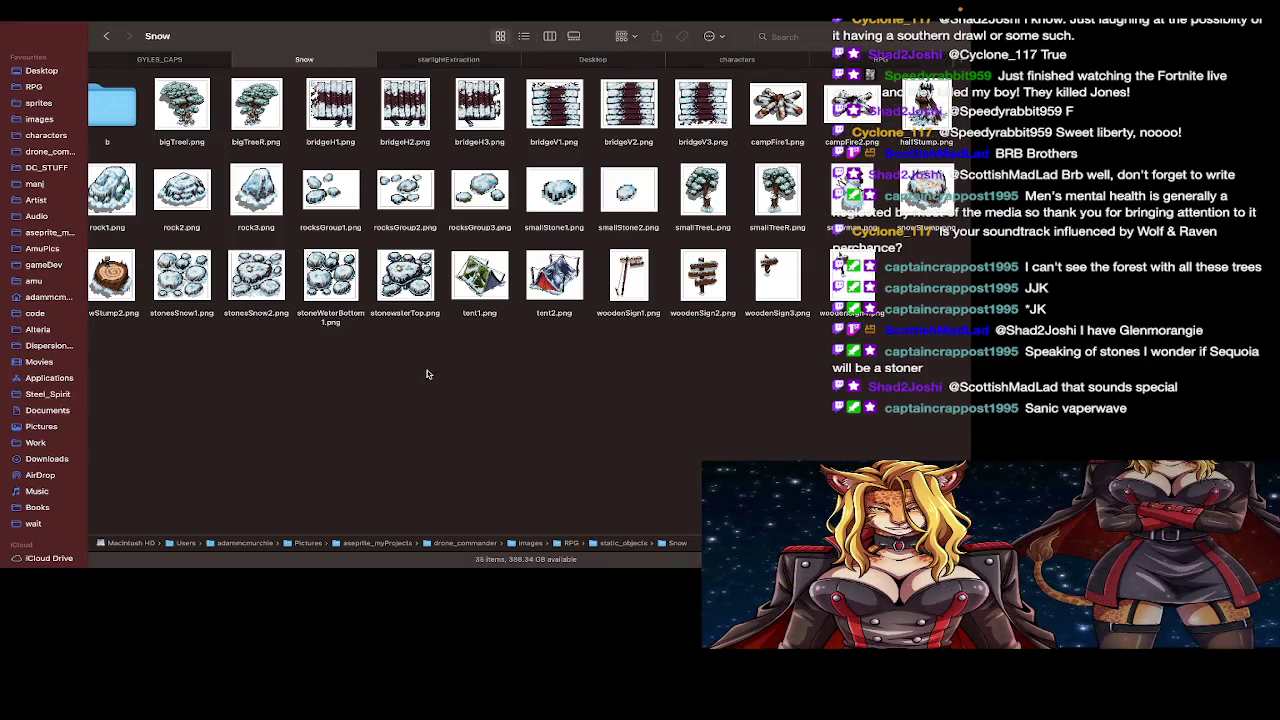
key("super+Tab")
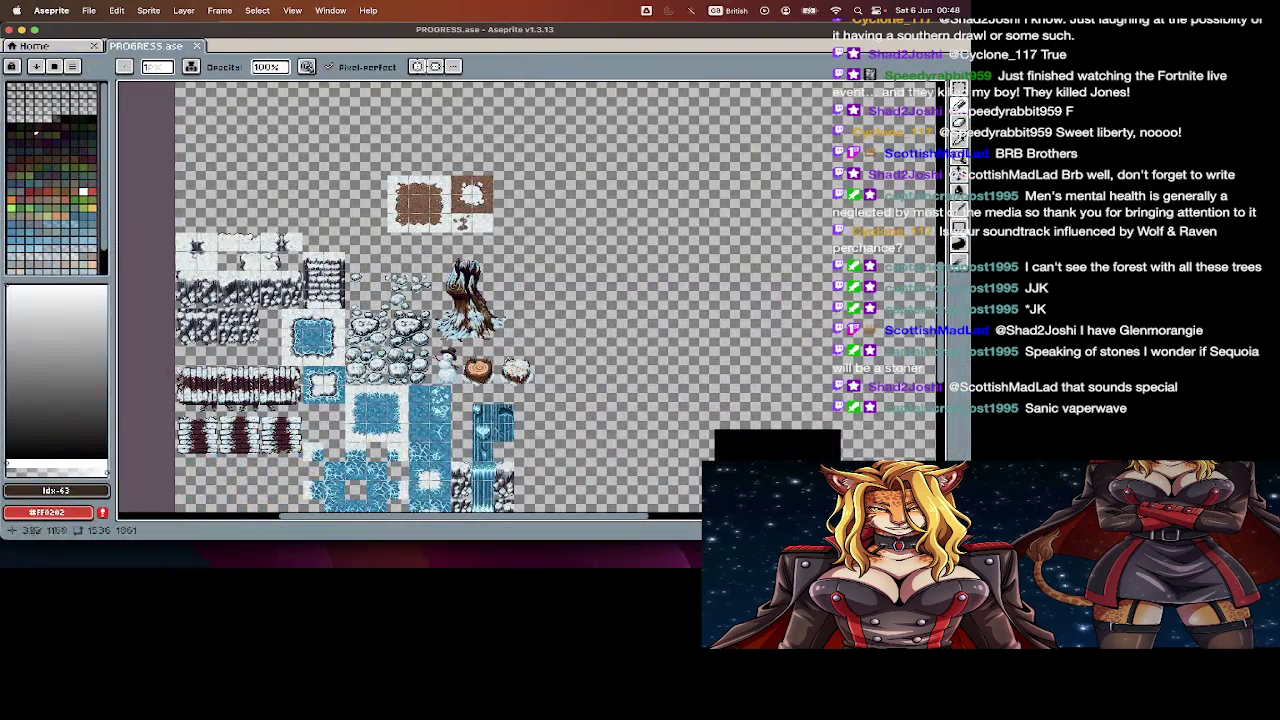
scroll(460, 320, "up", 3)
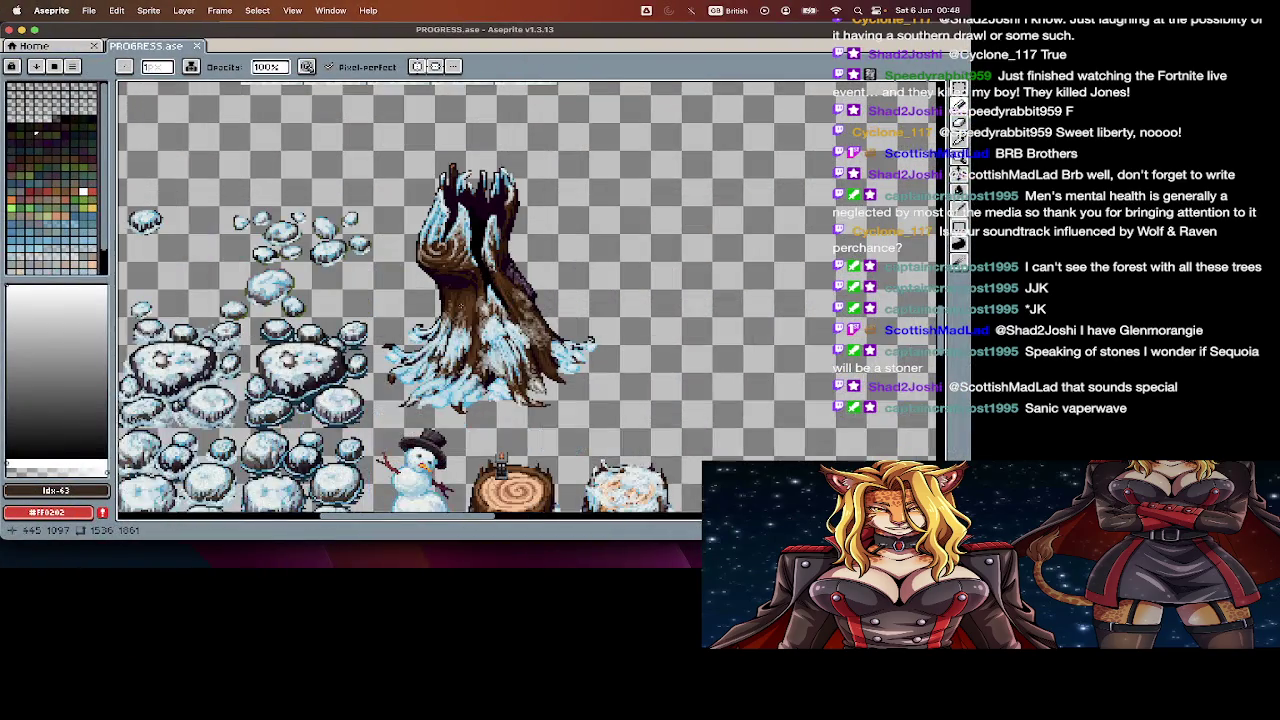
left_click_drag(140, 186, 400, 174)
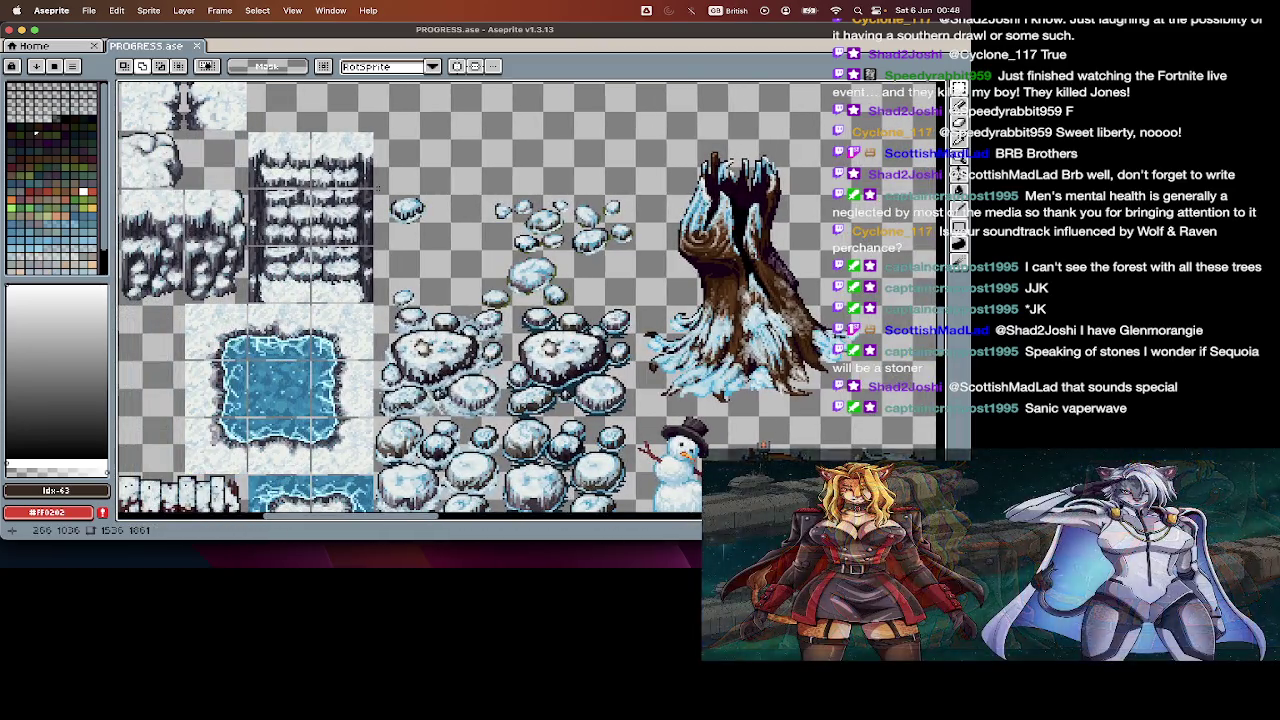
key("super+Tab")
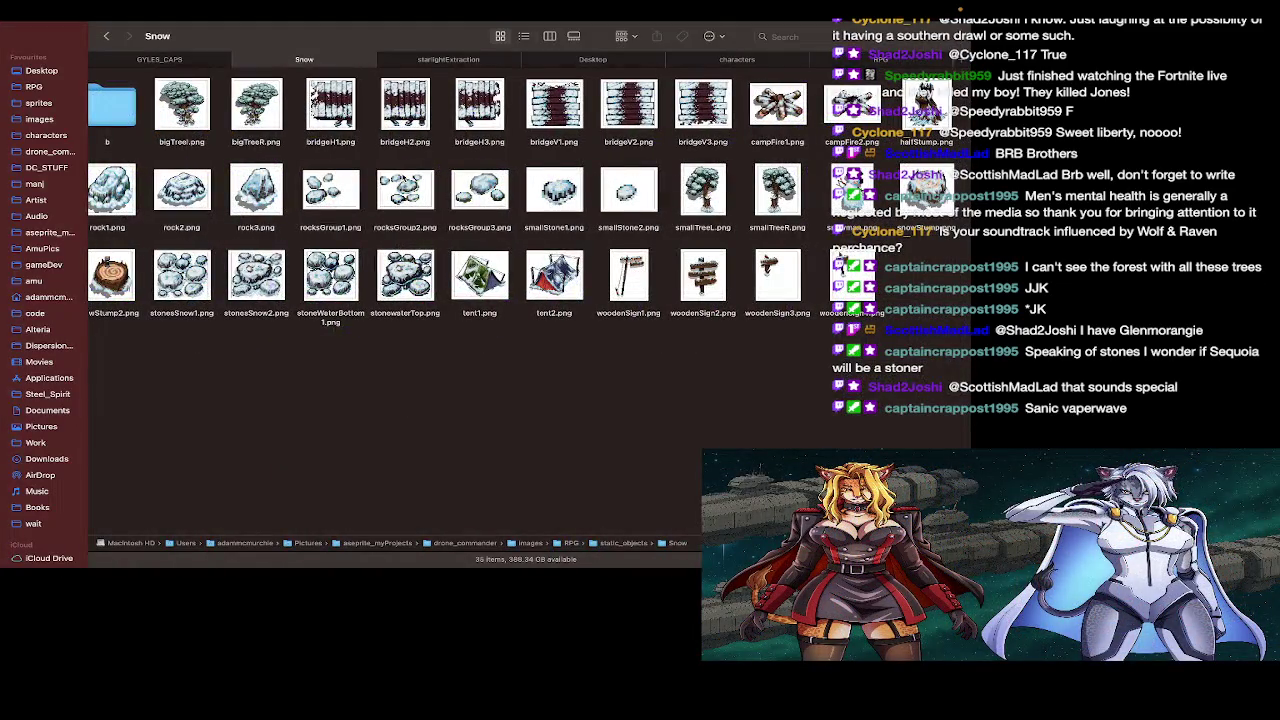
key("super+Tab")
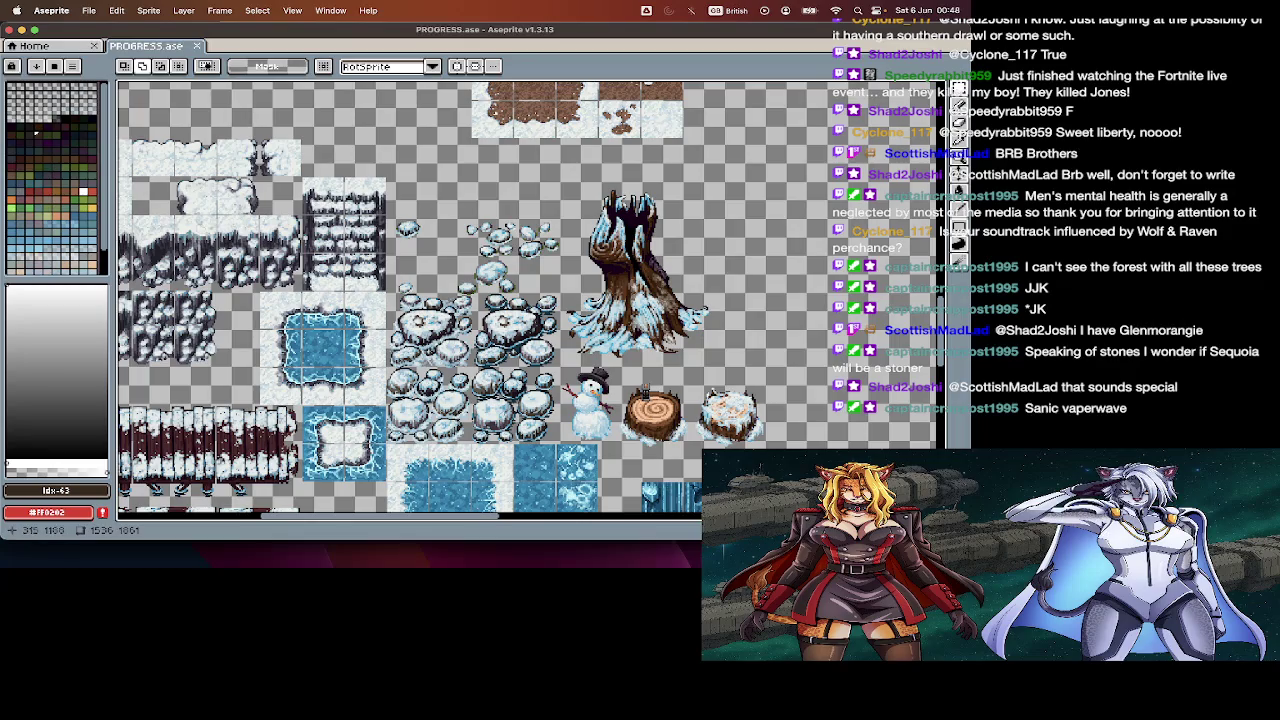
scroll(563, 476, "up", 2)
scroll(563, 476, "up", 1)
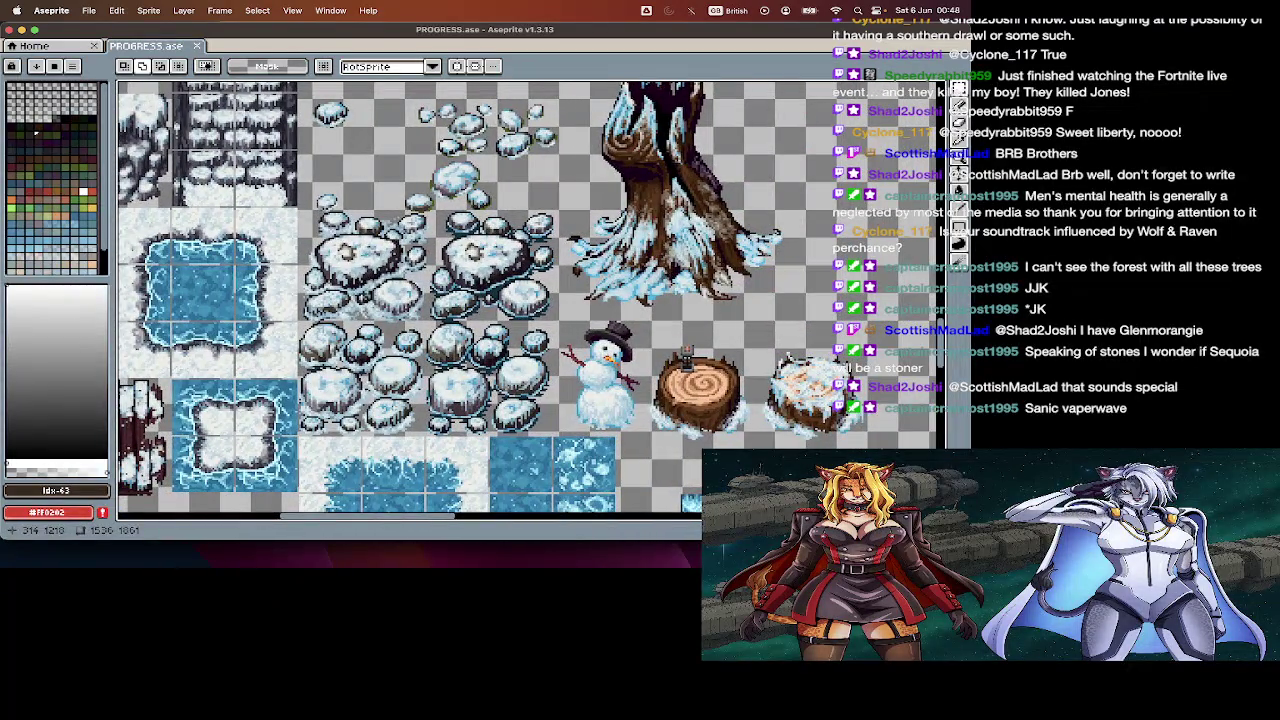
key("super+Tab")
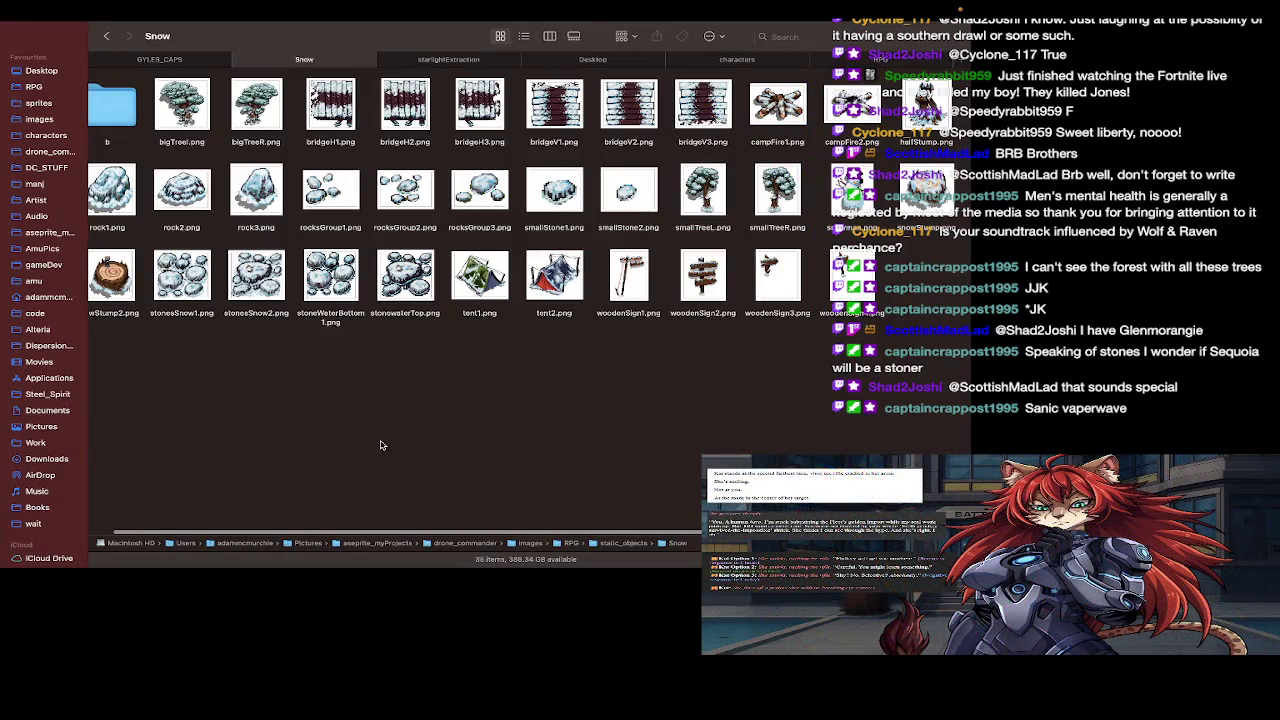
key("super+Tab")
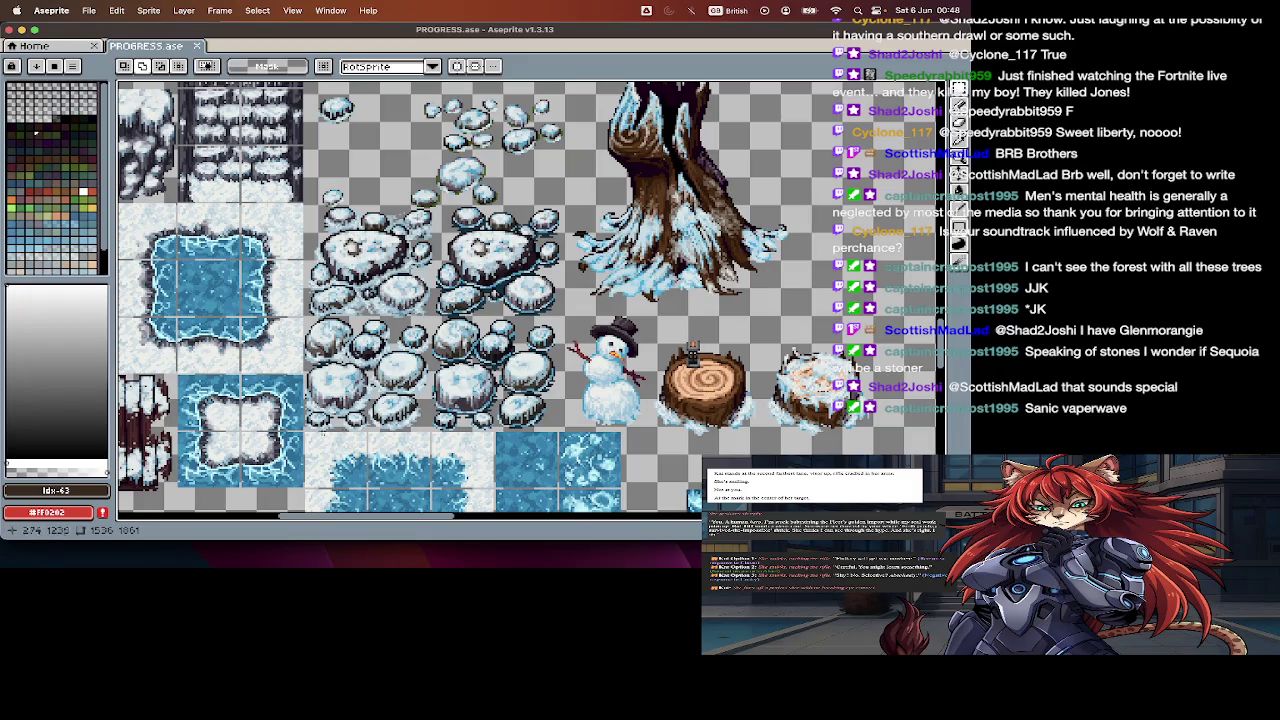
scroll(305, 432, "up", 1)
scroll(305, 432, "up", 1)
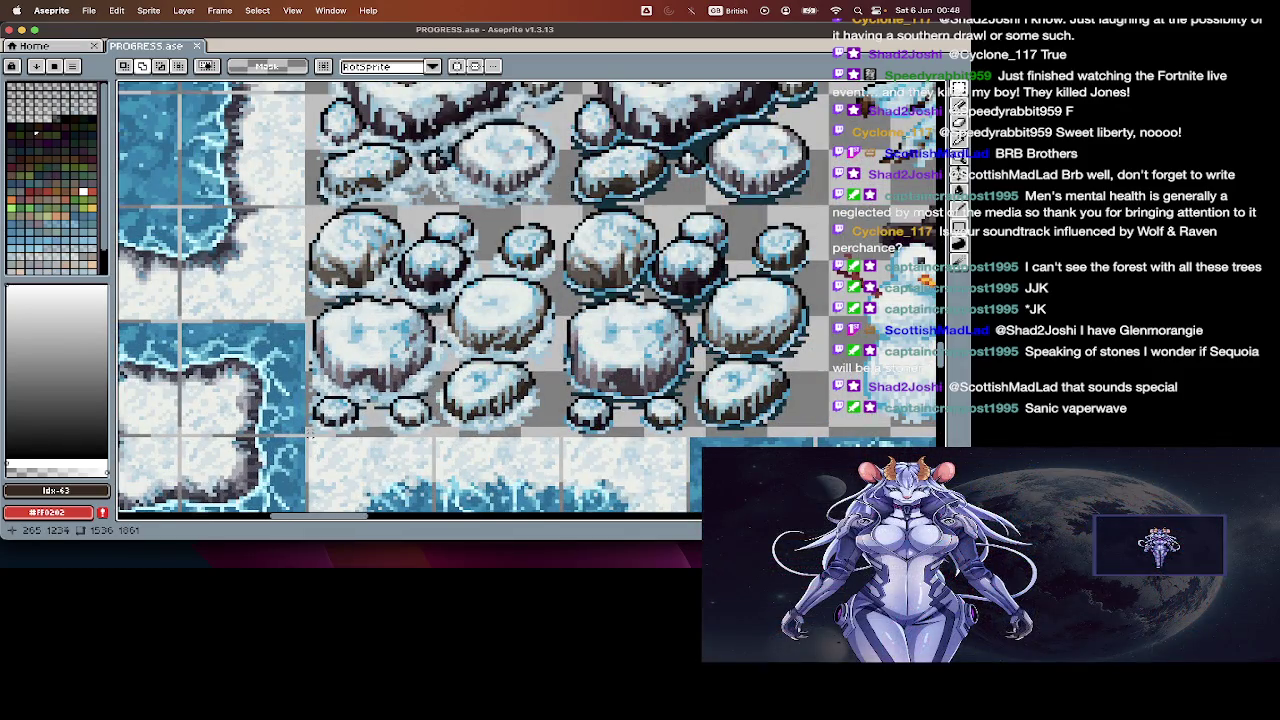
Step: Zoom out and marquee-select the snowy rocks, dead tree, snowman and stumps
left_click_drag(305, 432, 465, 318)
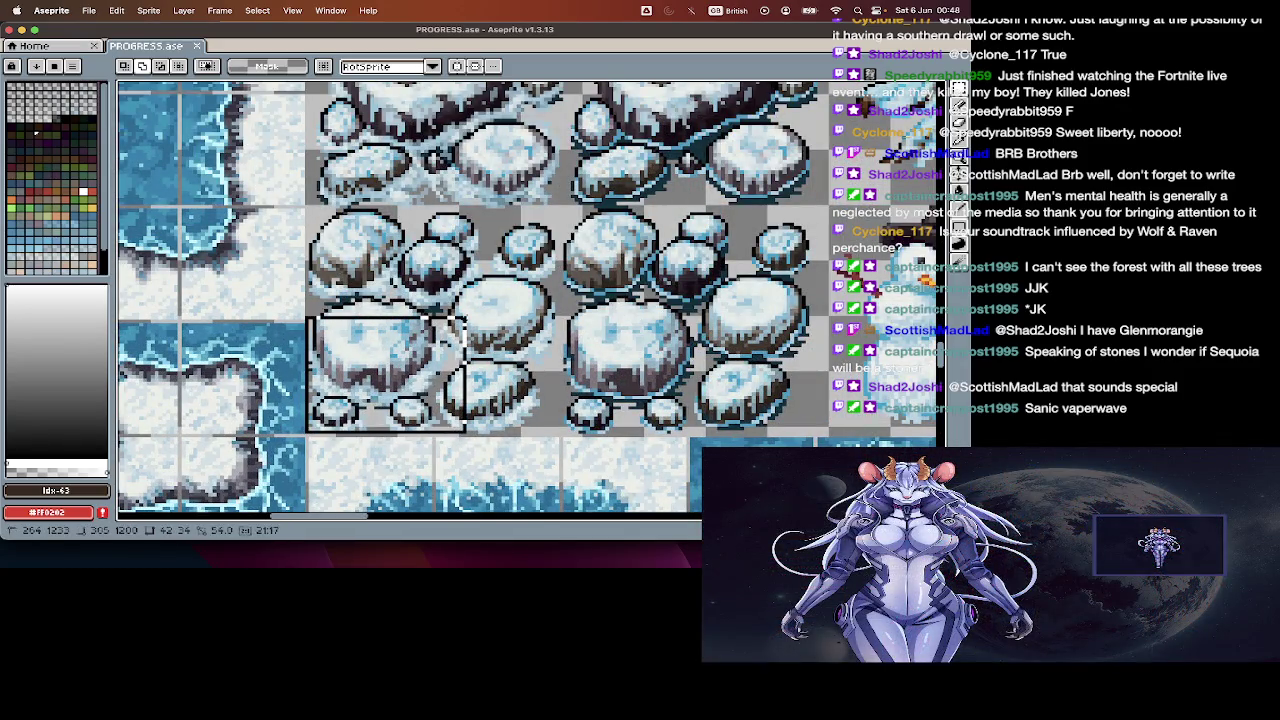
mouse_move(462, 320)
left_mouse_down()
mouse_move(885, 192)
mouse_move(809, 433)
left_mouse_up()
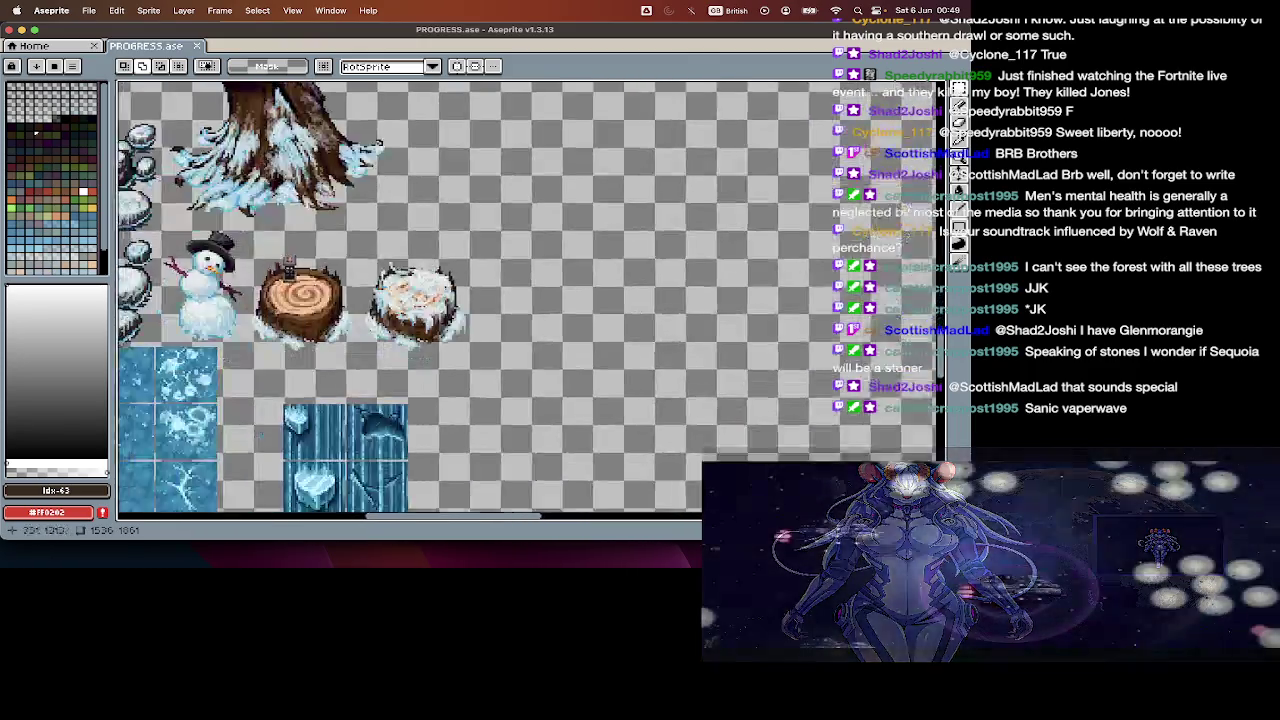
left_click_drag(809, 433, 812, 436)
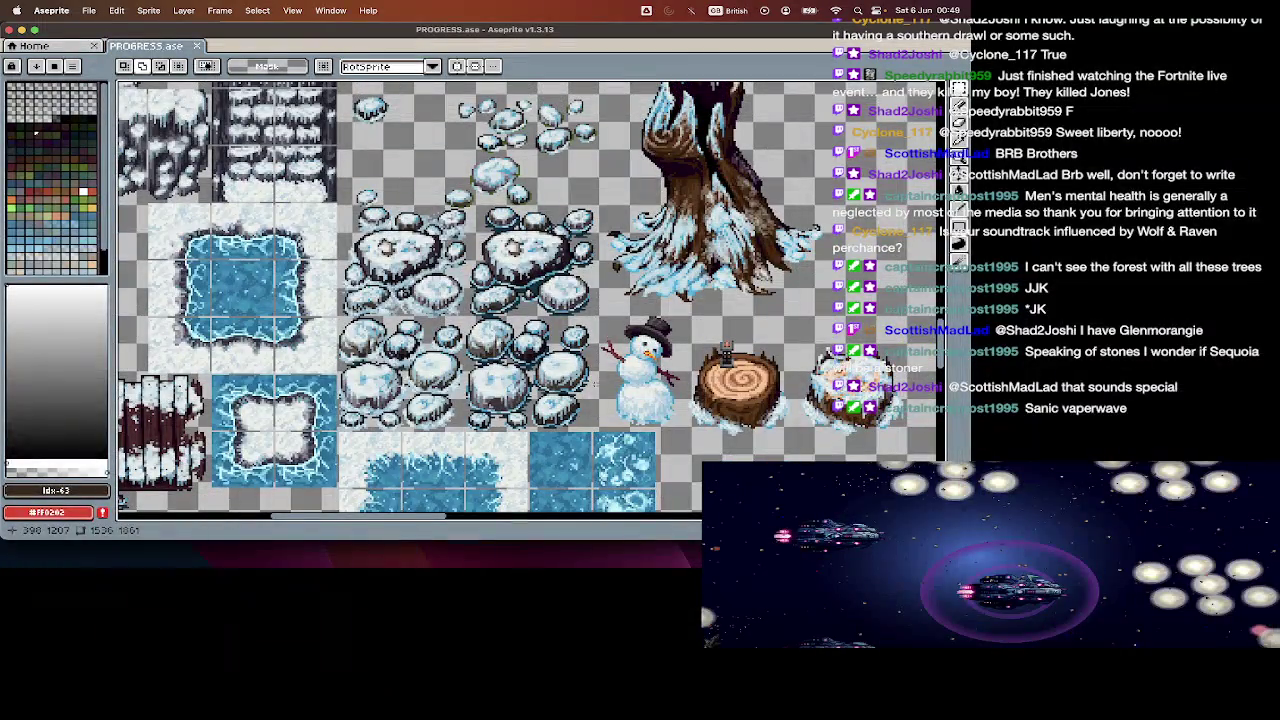
key("minus")
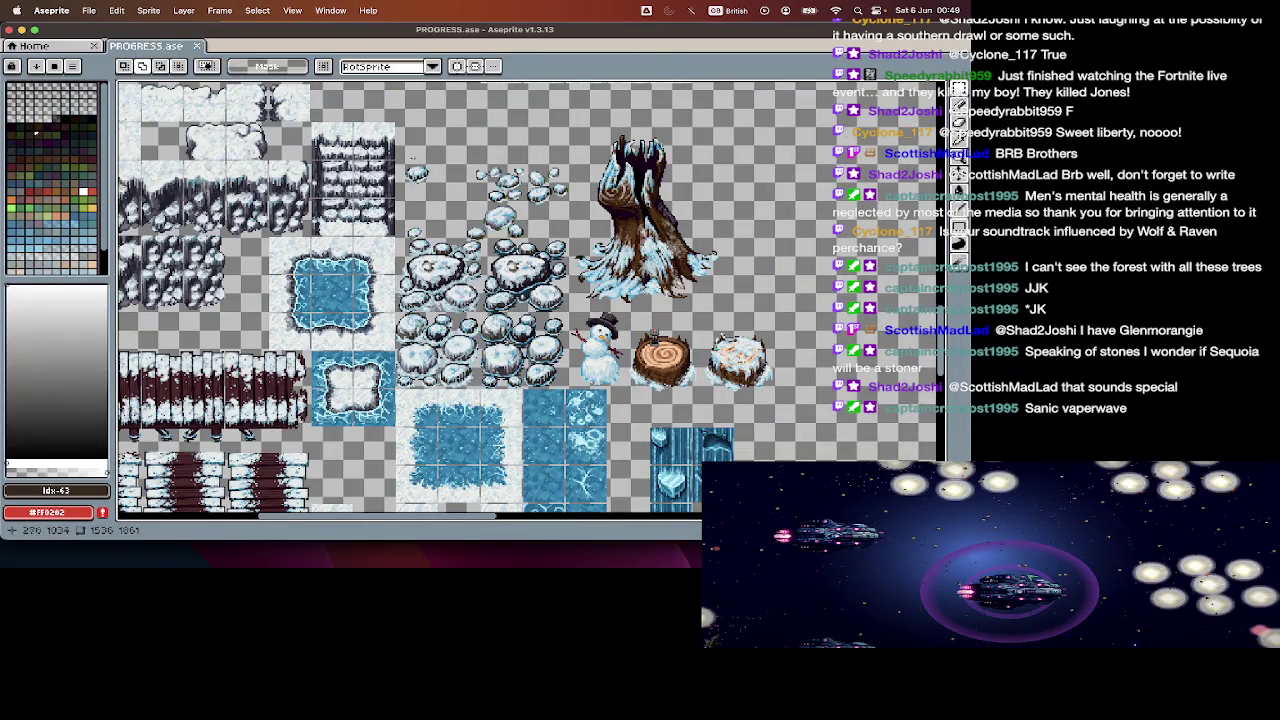
left_click_drag(400, 150, 648, 240)
mouse_move(397, 121)
left_mouse_down()
mouse_move(418, 158)
mouse_move(761, 344)
mouse_move(797, 388)
left_mouse_up()
left_click(420, 170)
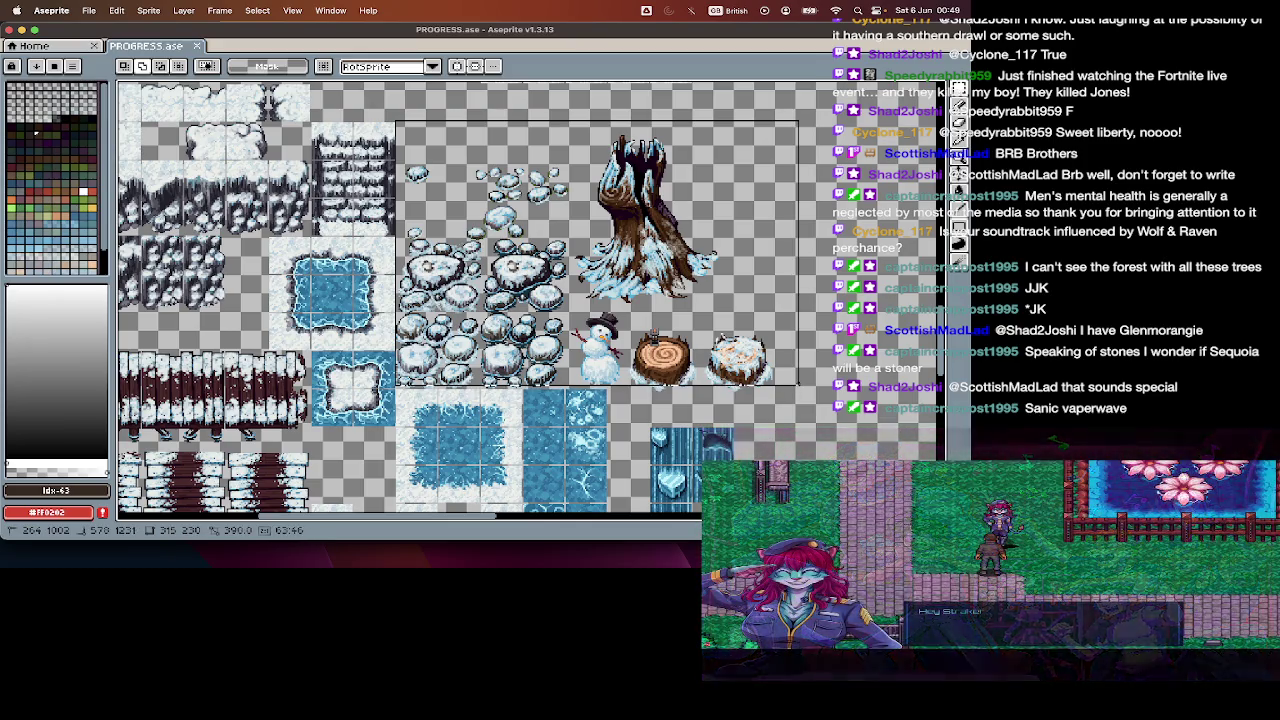
left_click_drag(797, 388, 798, 388)
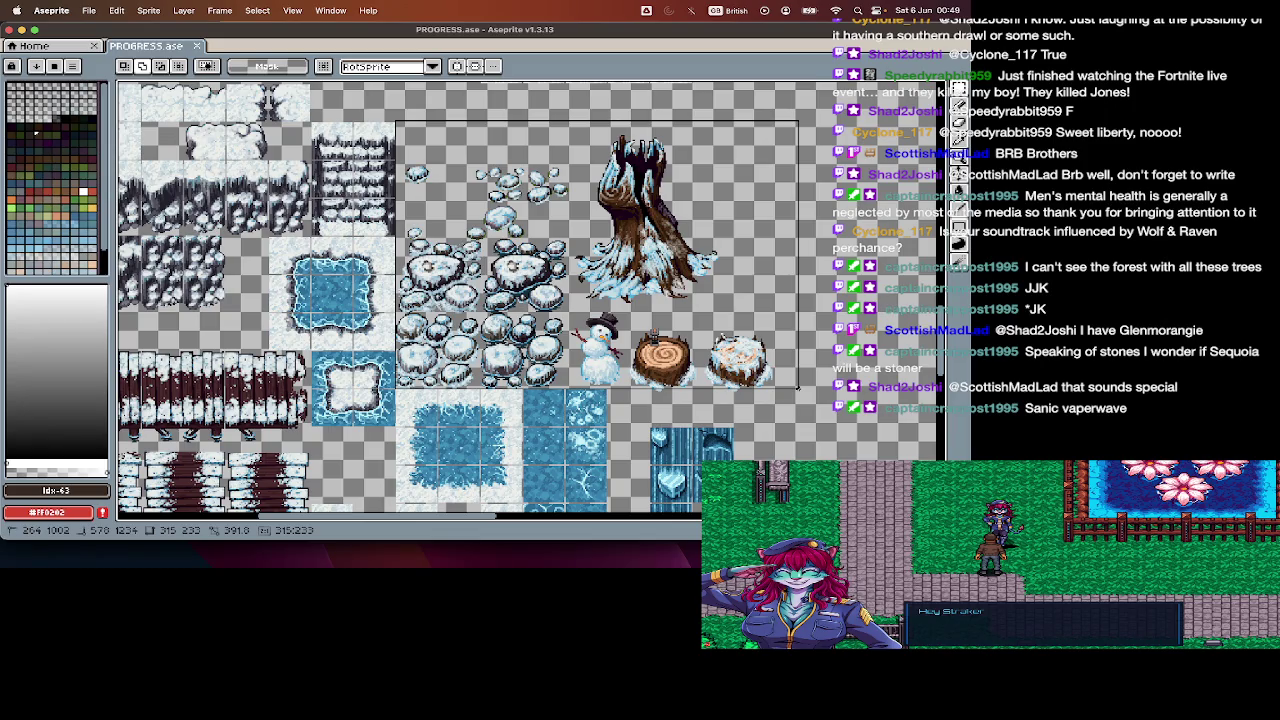
Step: Cut the rocks, tree, snowman and stumps, paste them back, and marquee a small area
key("super+x")
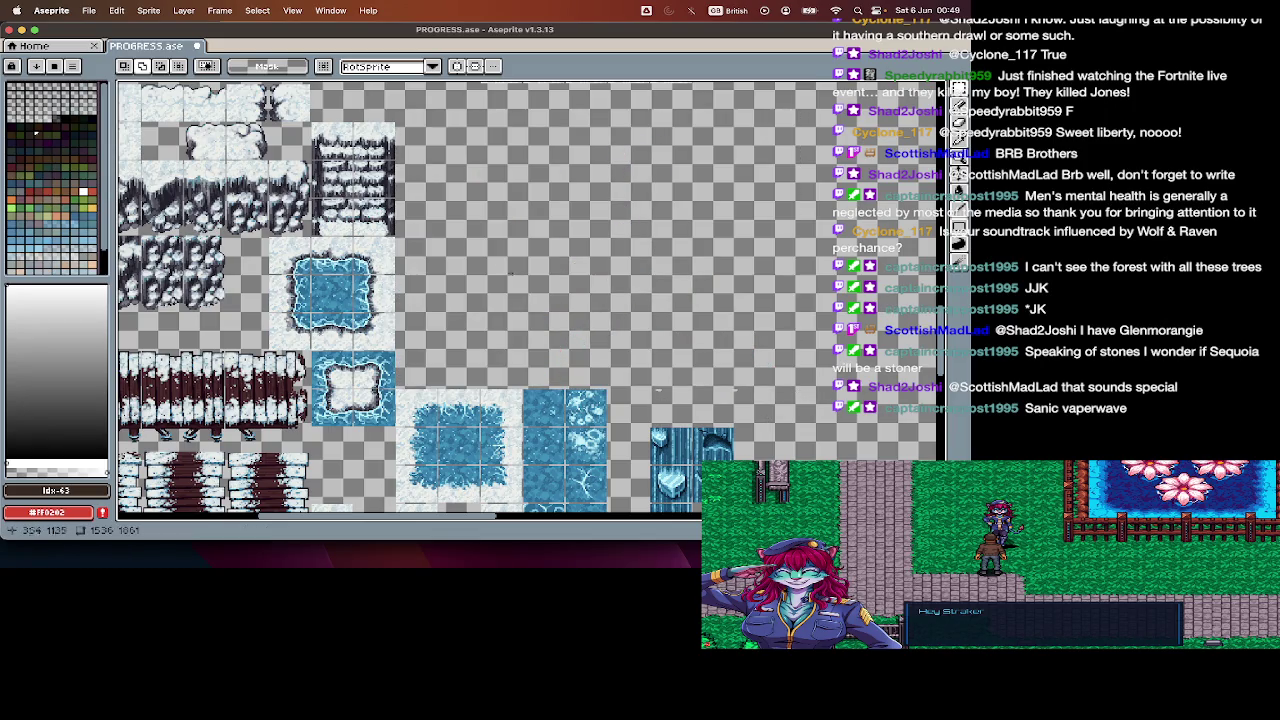
scroll(413, 222, "up", 3)
key("super+v")
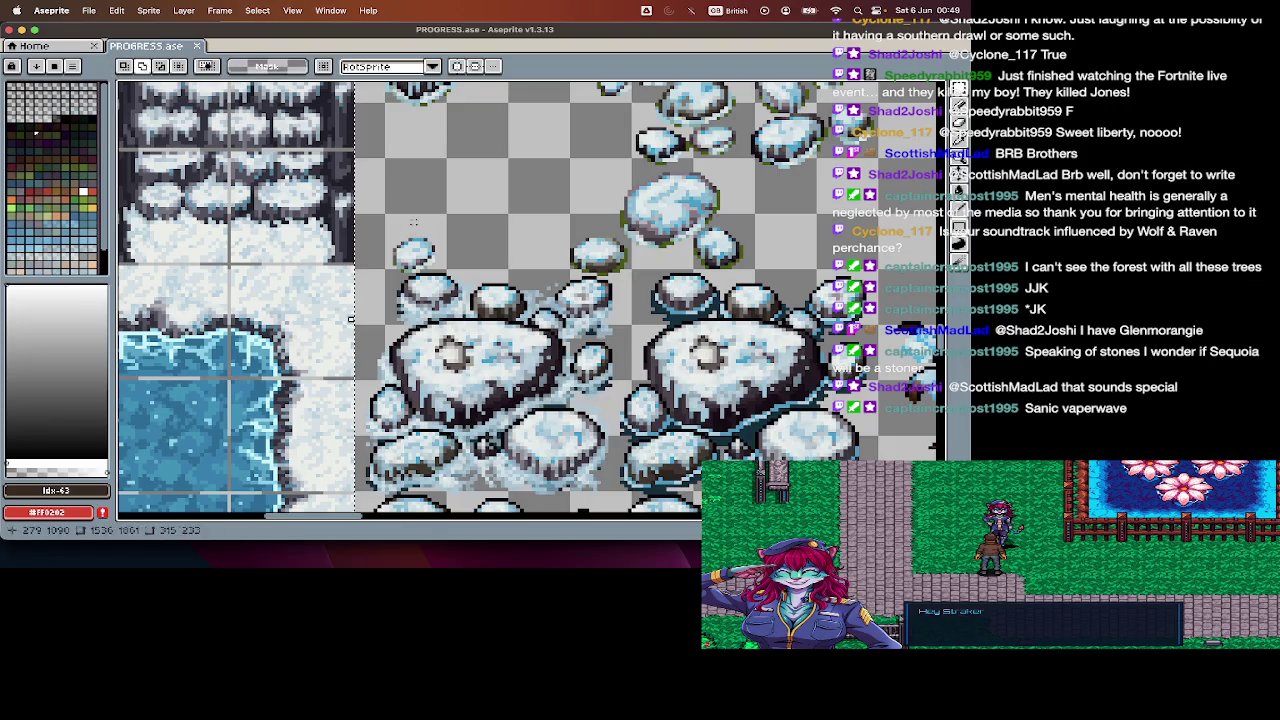
scroll(413, 222, "down", 3)
scroll(633, 381, "right", 3)
scroll(578, 364, "right", 3)
scroll(577, 357, "down", 2)
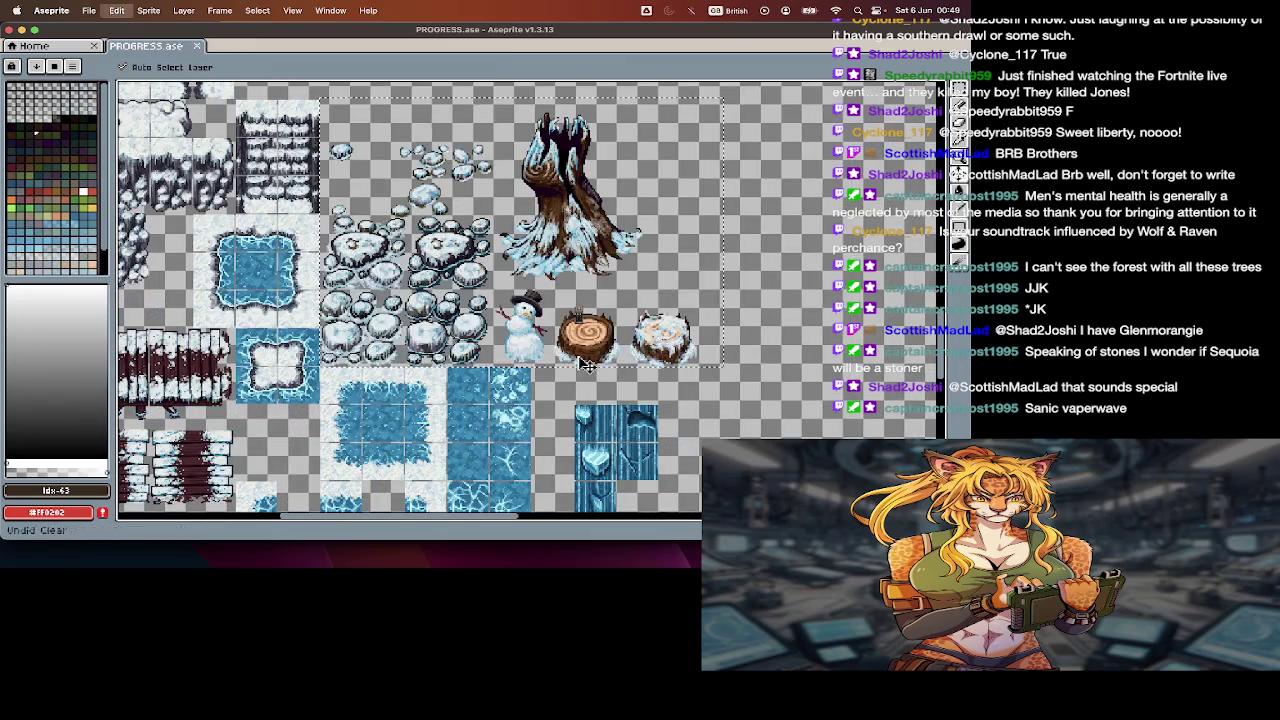
left_click_drag(572, 352, 686, 380)
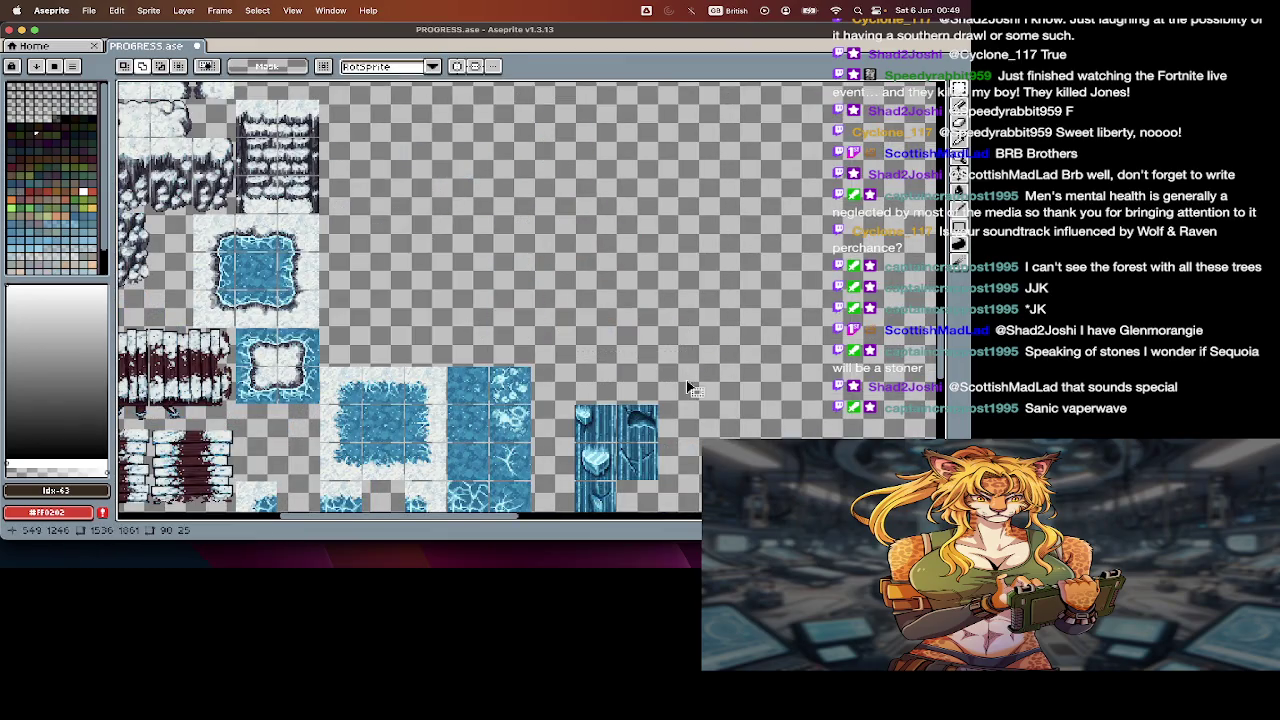
Step: Cut the green signpost out of PROGRESS.ase using a rectangular marquee selection
scroll(518, 268, "down", 2)
scroll(519, 270, "down", 3)
scroll(519, 270, "up", 3)
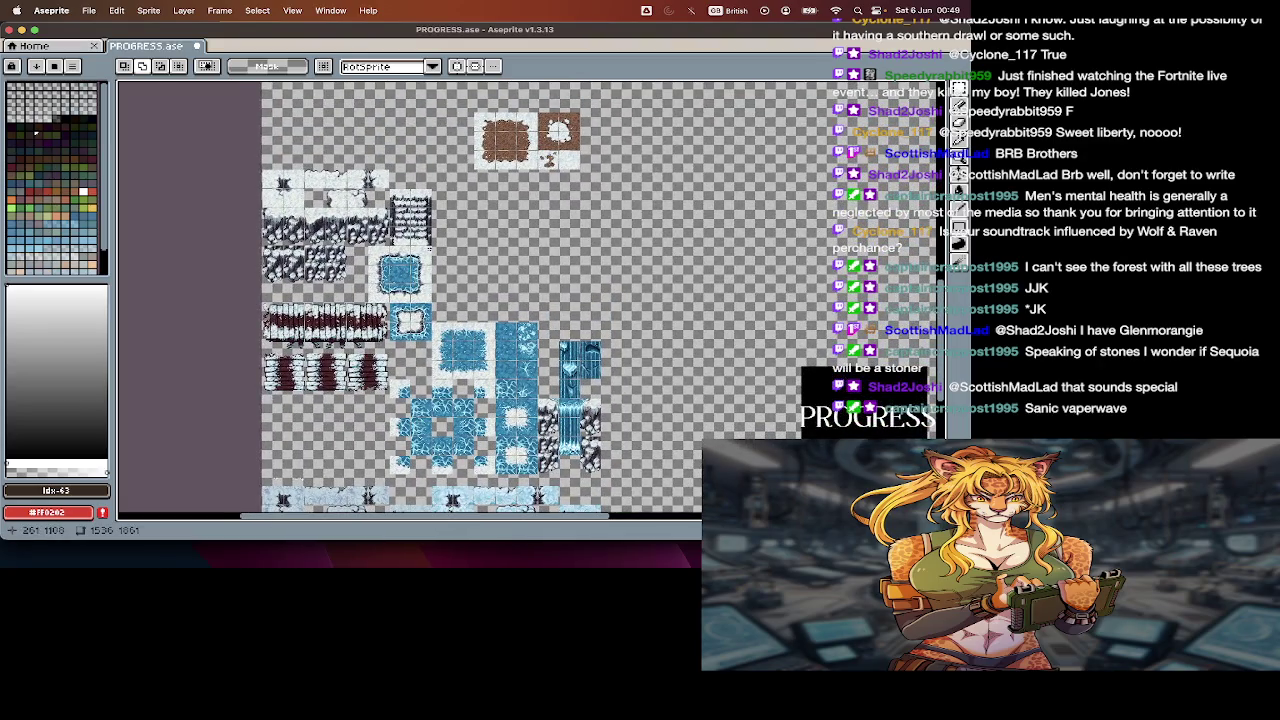
scroll(613, 330, "down", 5)
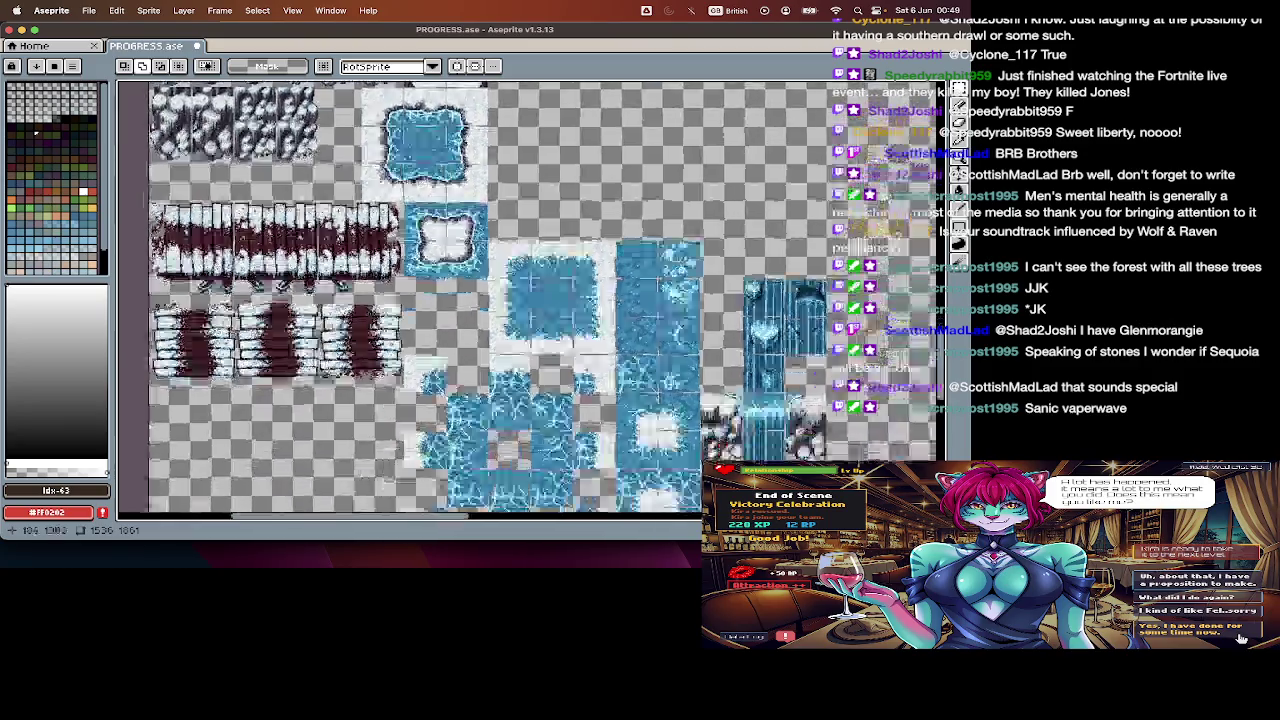
scroll(629, 312, "down", 2)
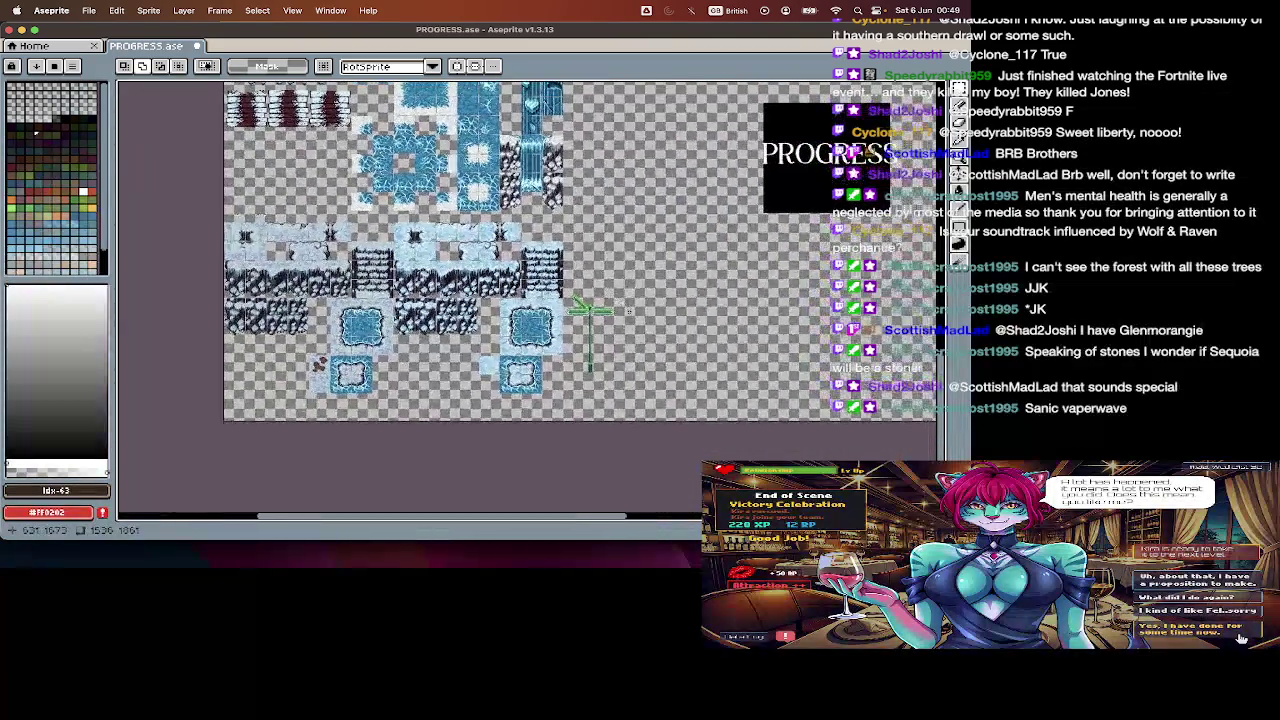
scroll(593, 305, "up", 3)
scroll(560, 260, "down", 1)
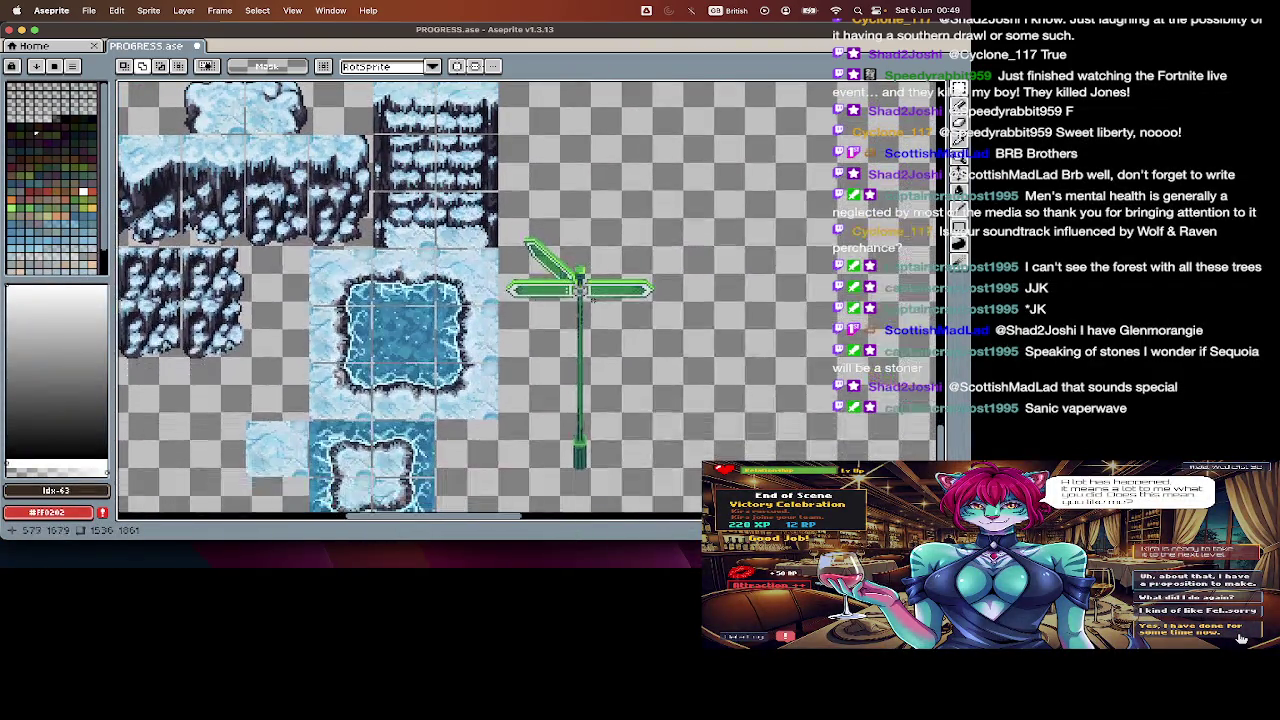
scroll(510, 215, "down", 1)
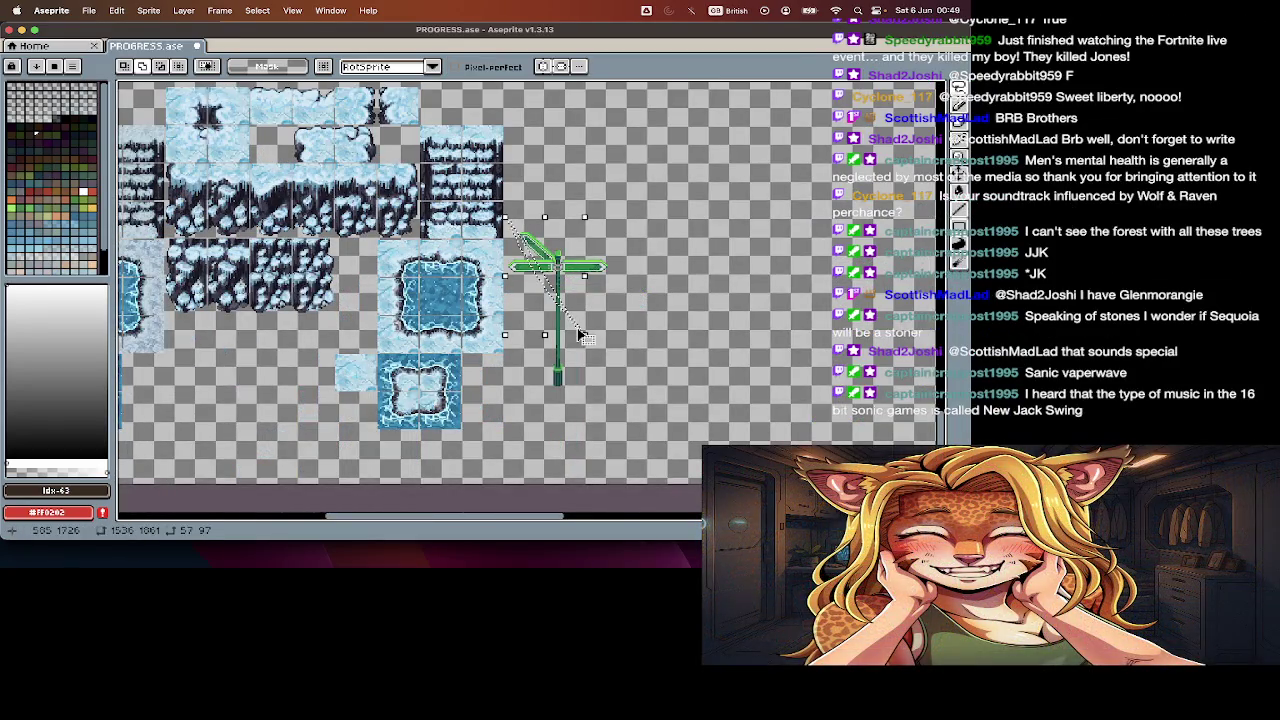
key("m")
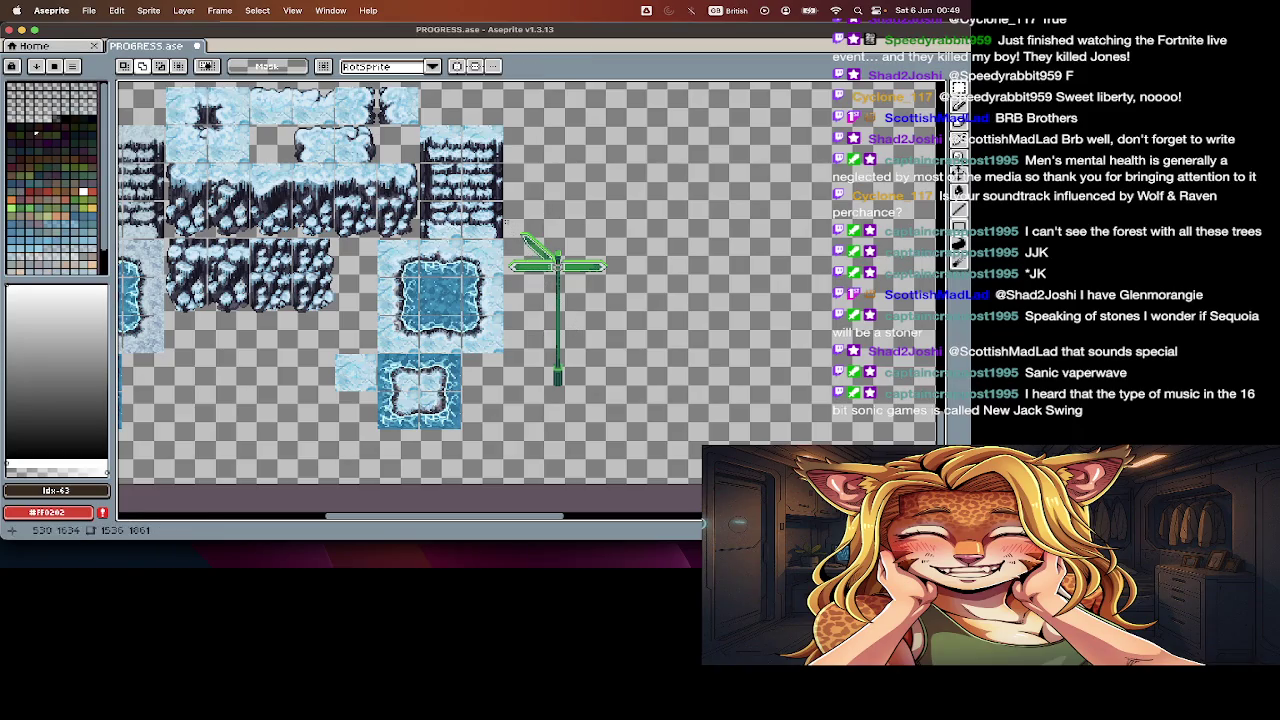
left_click_drag(506, 222, 634, 402)
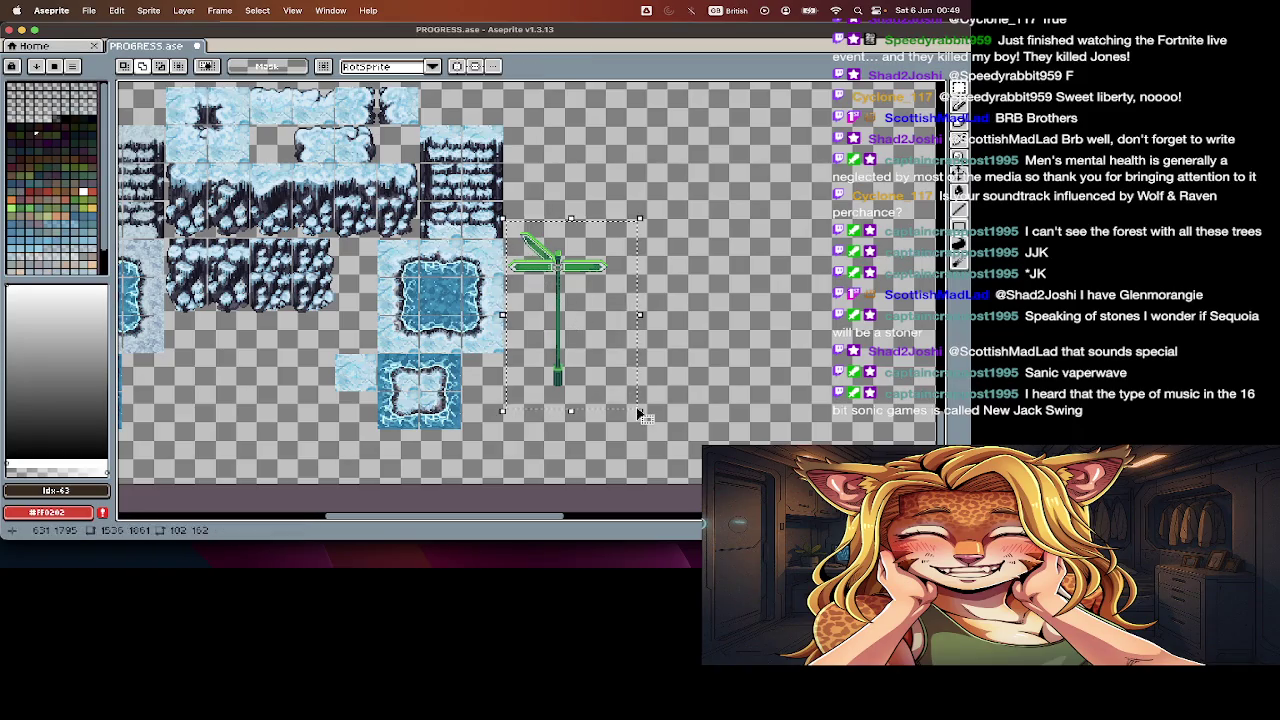
key("Delete")
scroll(556, 270, "up", 5)
scroll(556, 270, "up", 2)
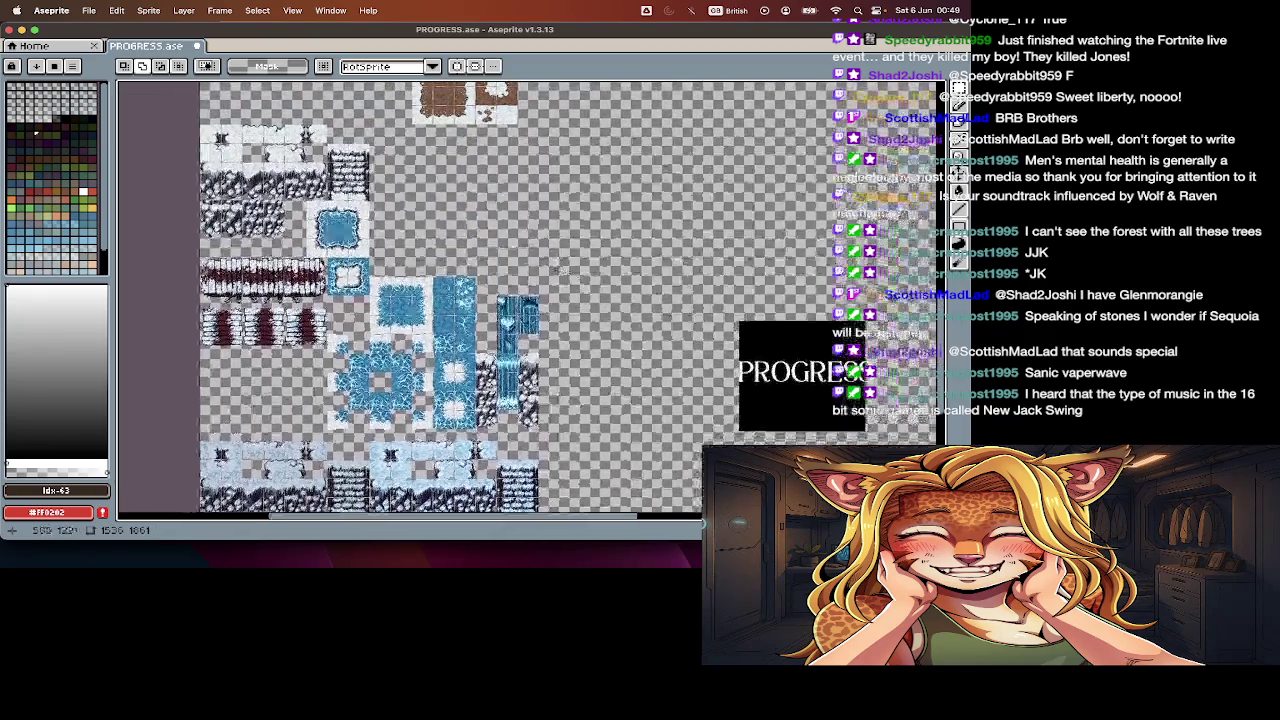
Step: Remove the long snow-capped fence band from the tile sheet
scroll(556, 270, "up", 1)
scroll(556, 270, "up", 1)
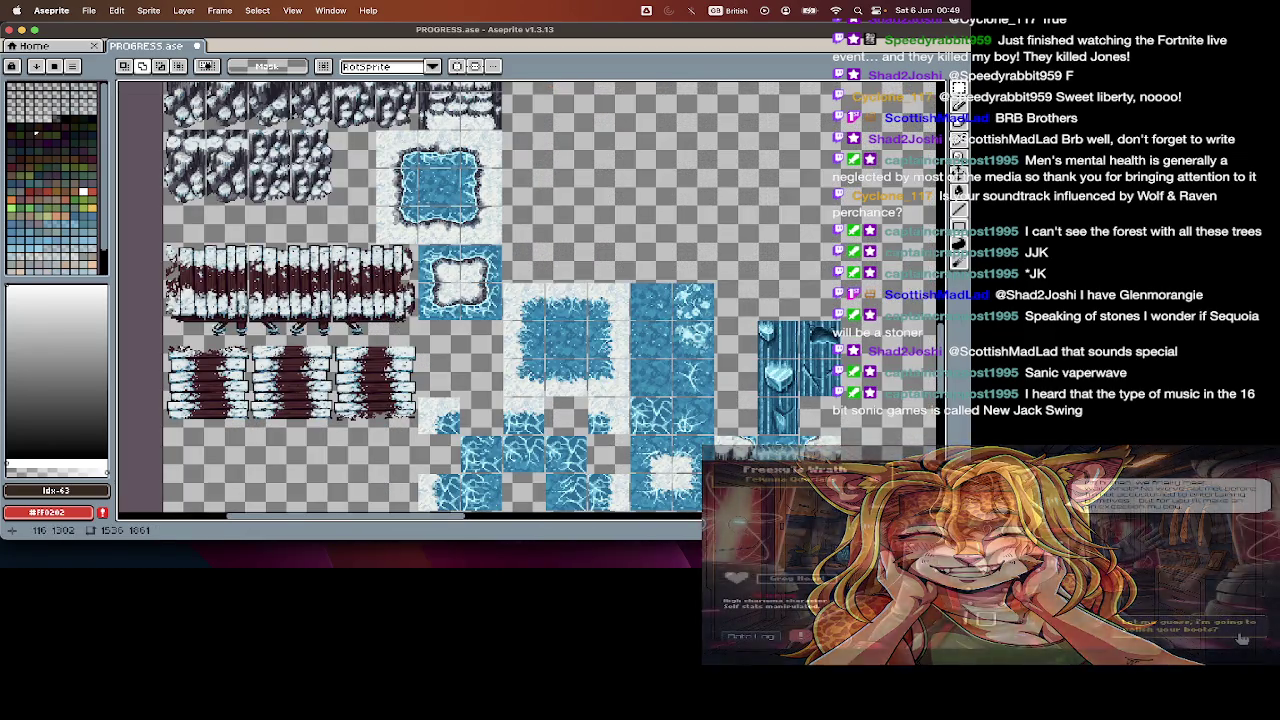
scroll(430, 300, "left", 3)
scroll(410, 262, "up", 1)
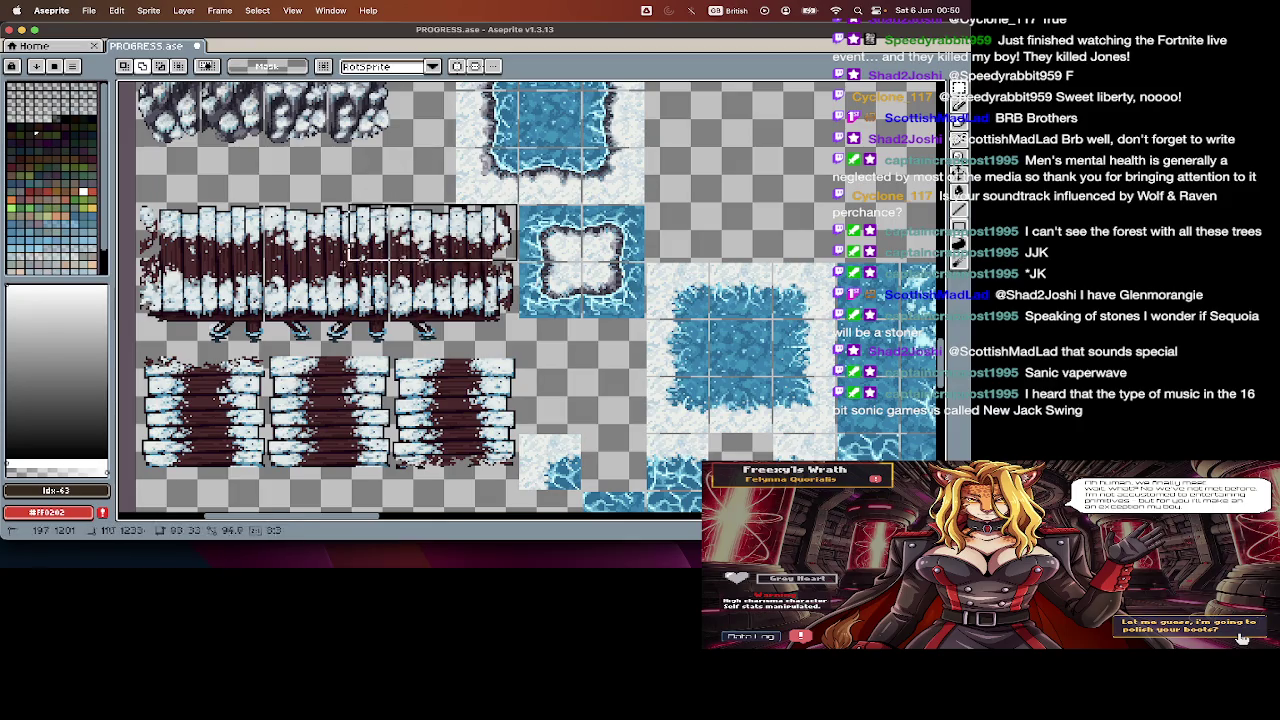
scroll(146, 348, "left", 5)
scroll(530, 293, "right", 3)
scroll(530, 293, "right", 1)
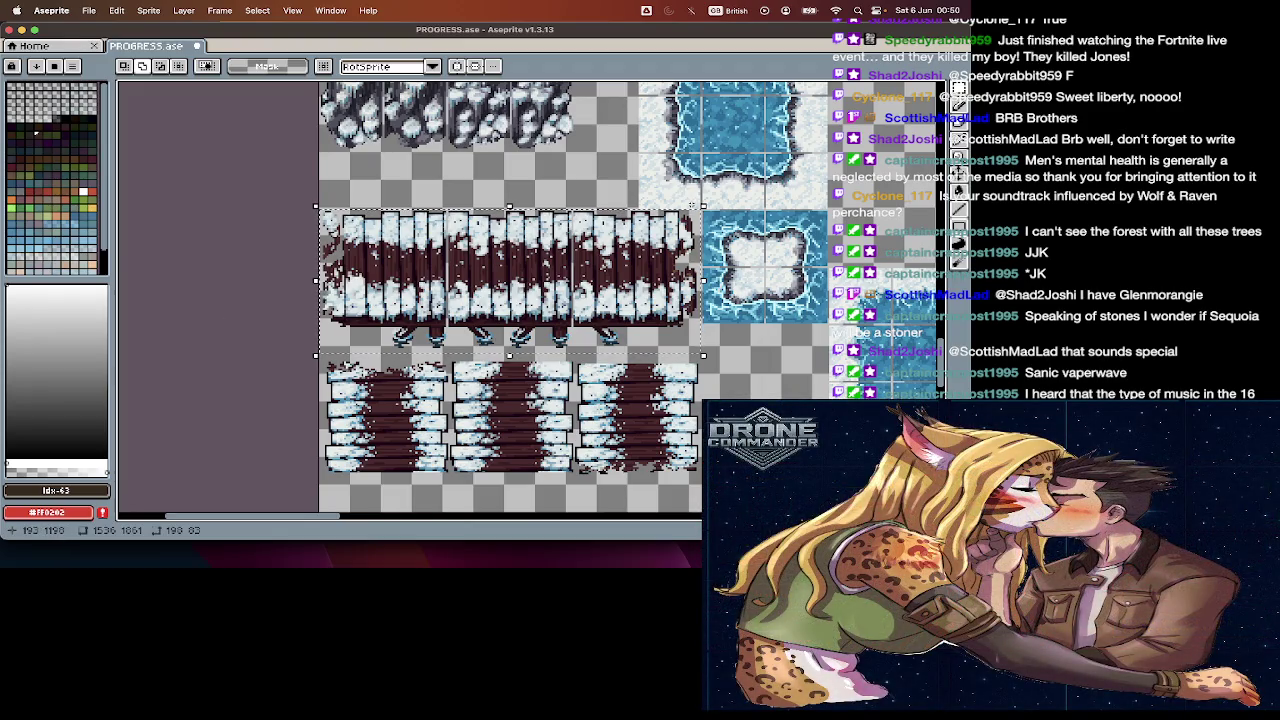
scroll(686, 240, "up", 1)
scroll(686, 240, "up", 1)
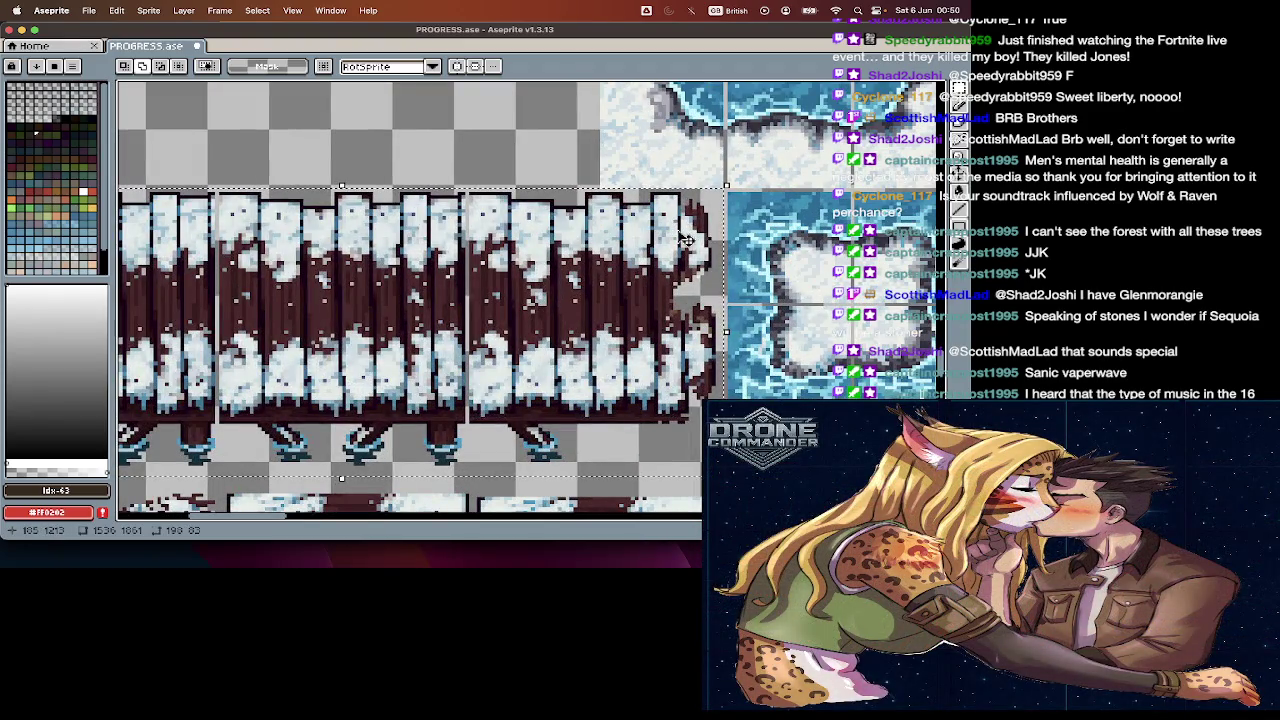
key("Delete")
key("ctrl+v")
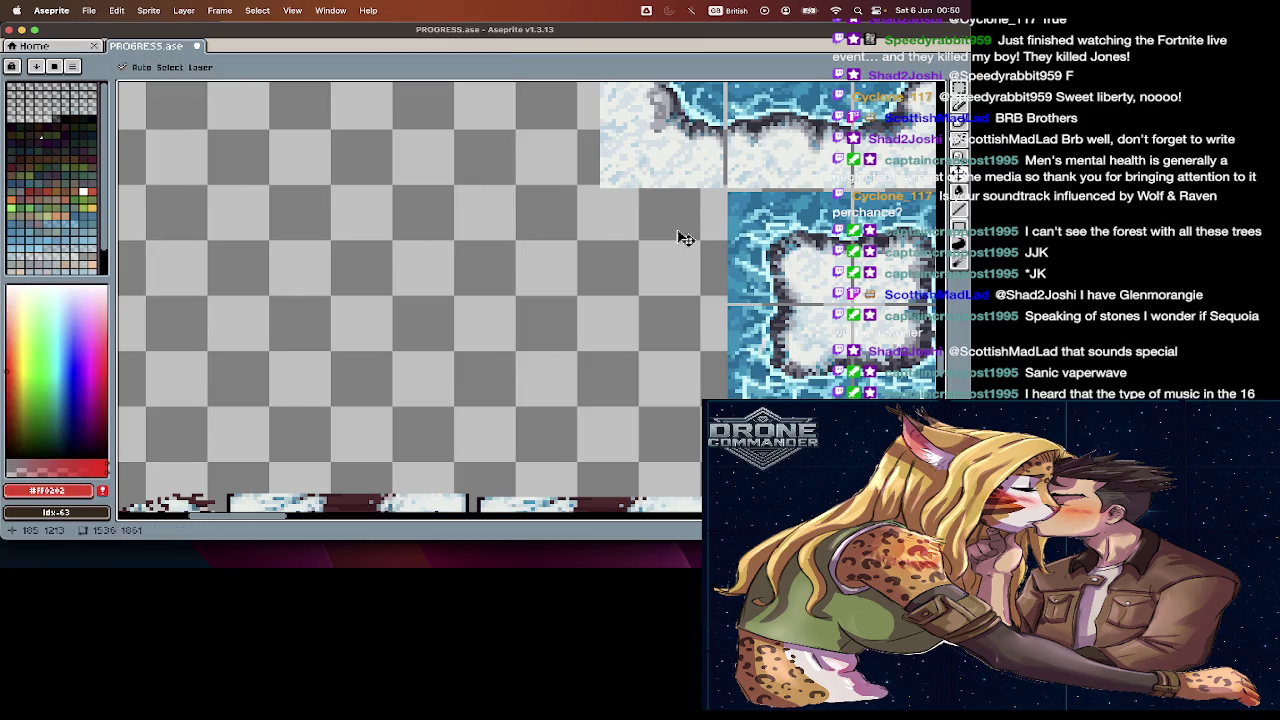
scroll(686, 240, "down", 2)
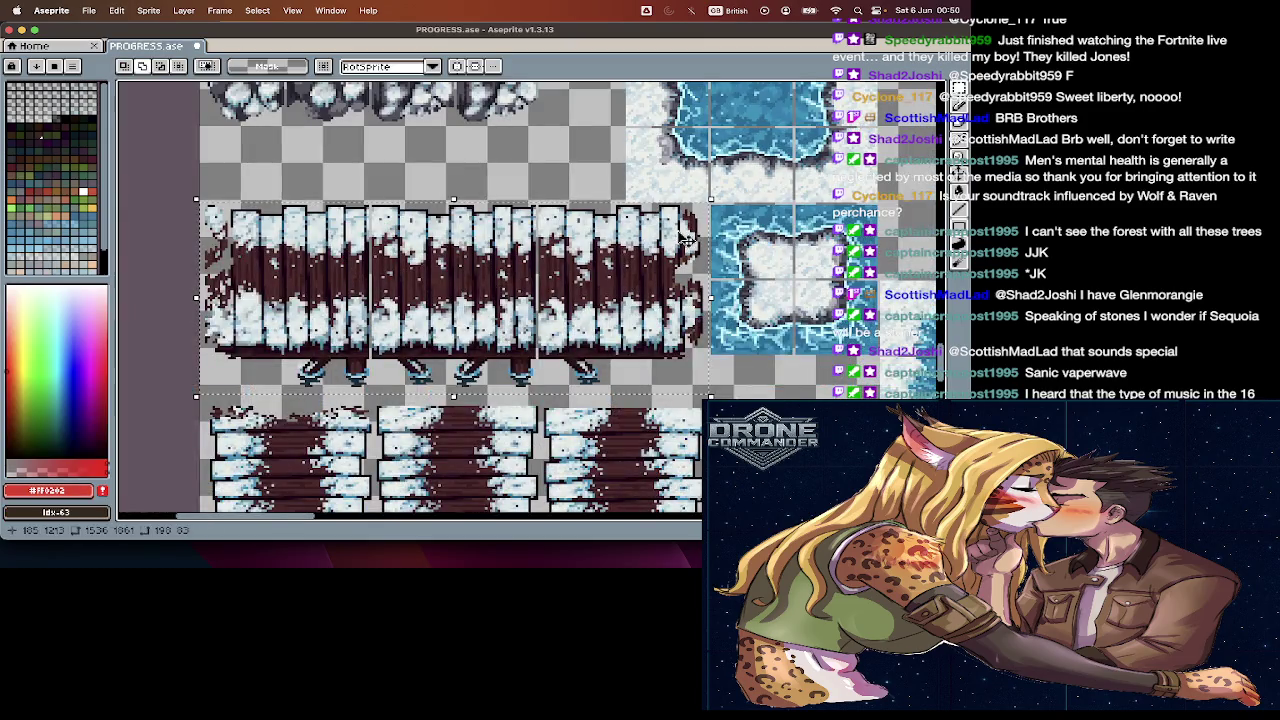
key("Delete")
Step: Clear the three stacked-log tiles, leaving the snowy red-brown bridge plank sections
scroll(682, 261, "down", 2)
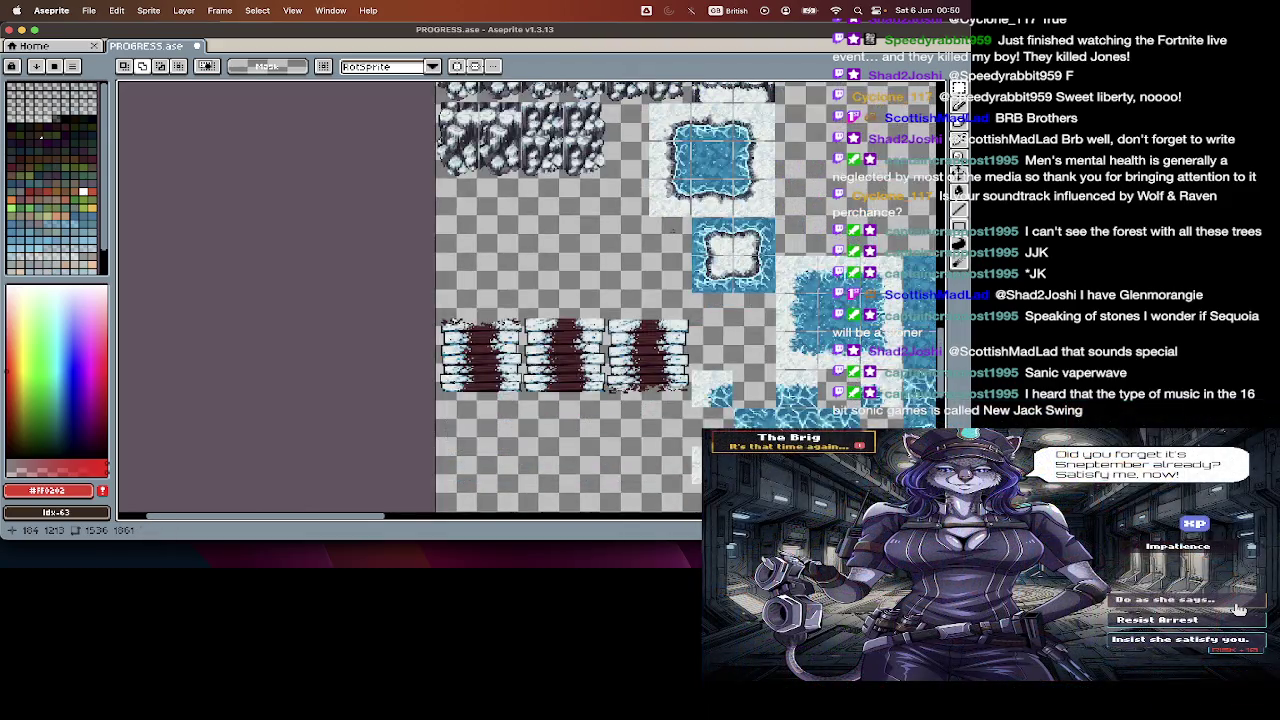
scroll(682, 260, "up", 2)
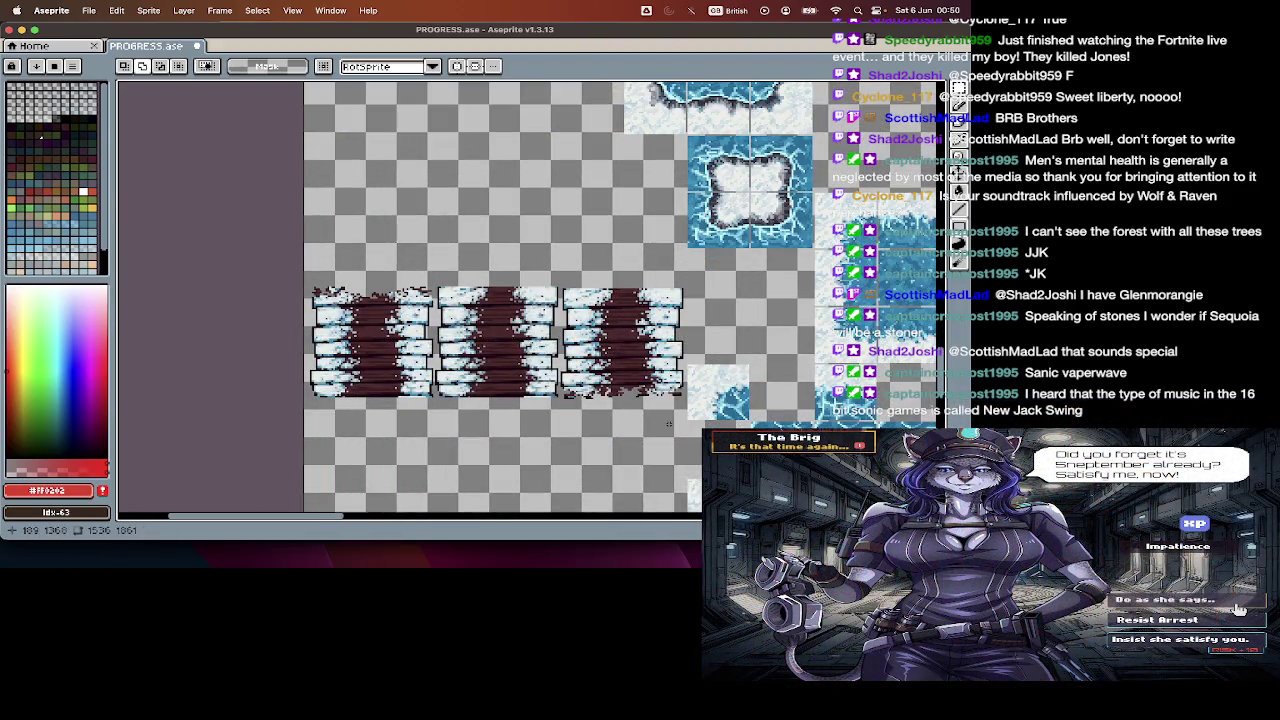
scroll(664, 400, "up", 2)
scroll(667, 422, "left", 3)
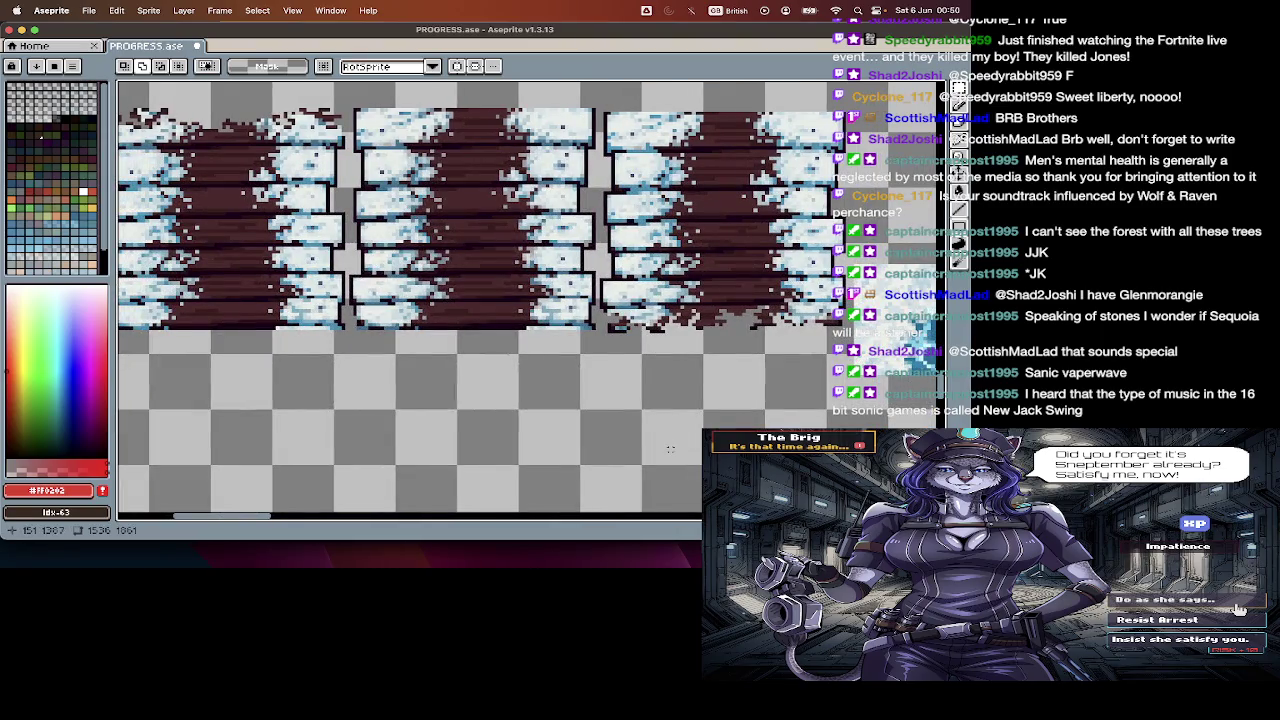
scroll(670, 449, "down", 1)
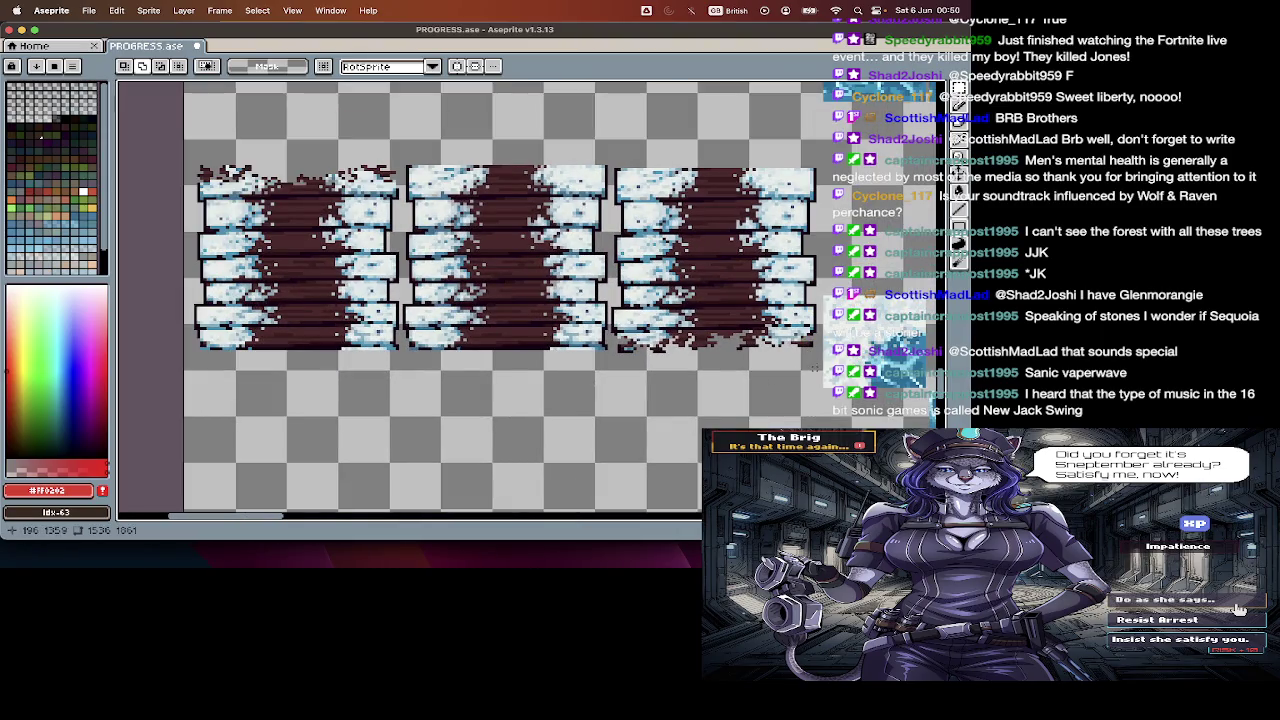
scroll(450, 300, "left", 5)
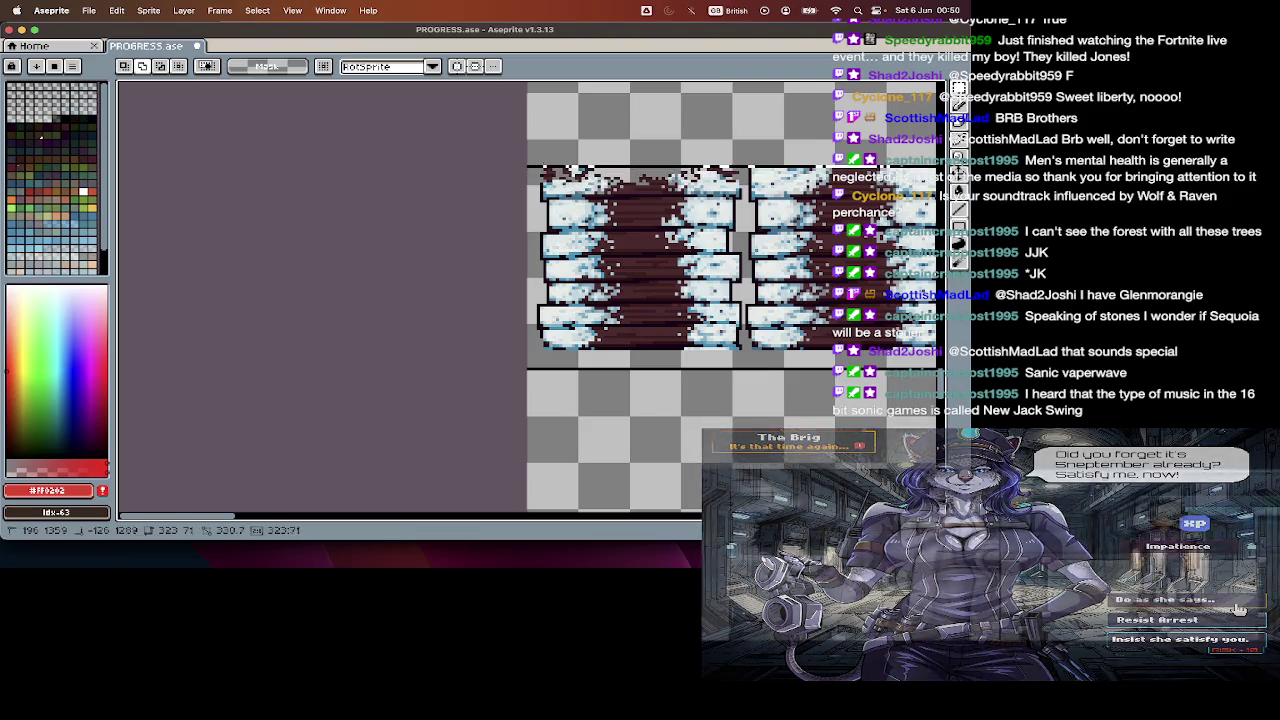
key("super+z")
key("super+z")
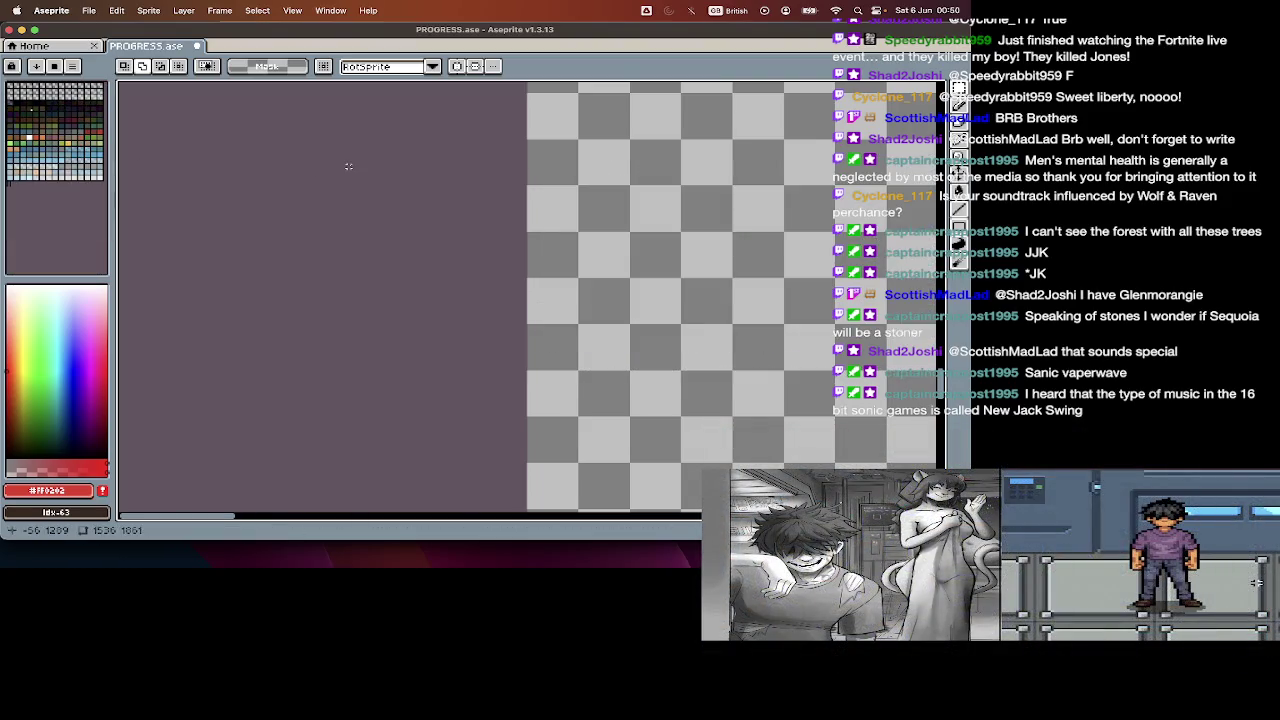
key("super+z")
key("super+z")
key("super+z")
key("super+z")
key("super+z")
key("super+z")
key("super+z")
key("super+z")
key("super+z")
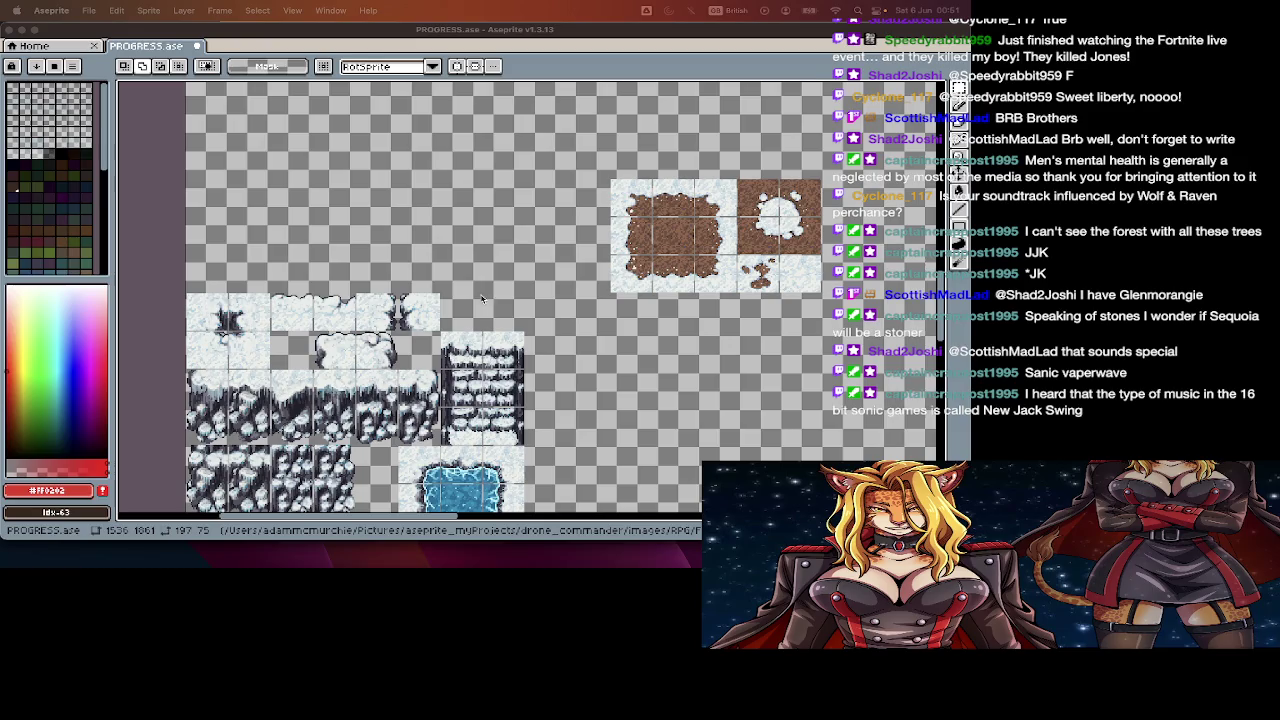
scroll(493, 319, "down", 5)
scroll(493, 319, "down", 5)
scroll(493, 319, "down", 3)
scroll(493, 319, "down", 5)
scroll(618, 427, "down", 2)
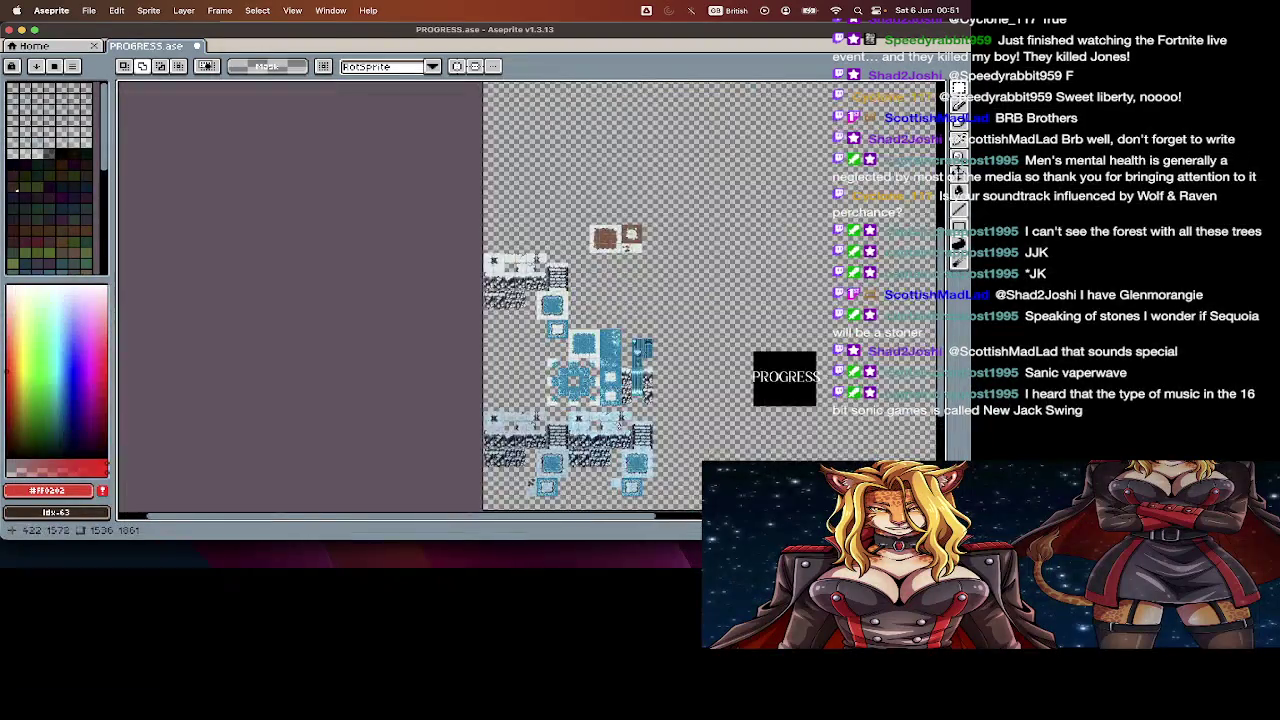
scroll(618, 427, "down", 1)
scroll(618, 427, "down", 1)
scroll(620, 427, "down", 1)
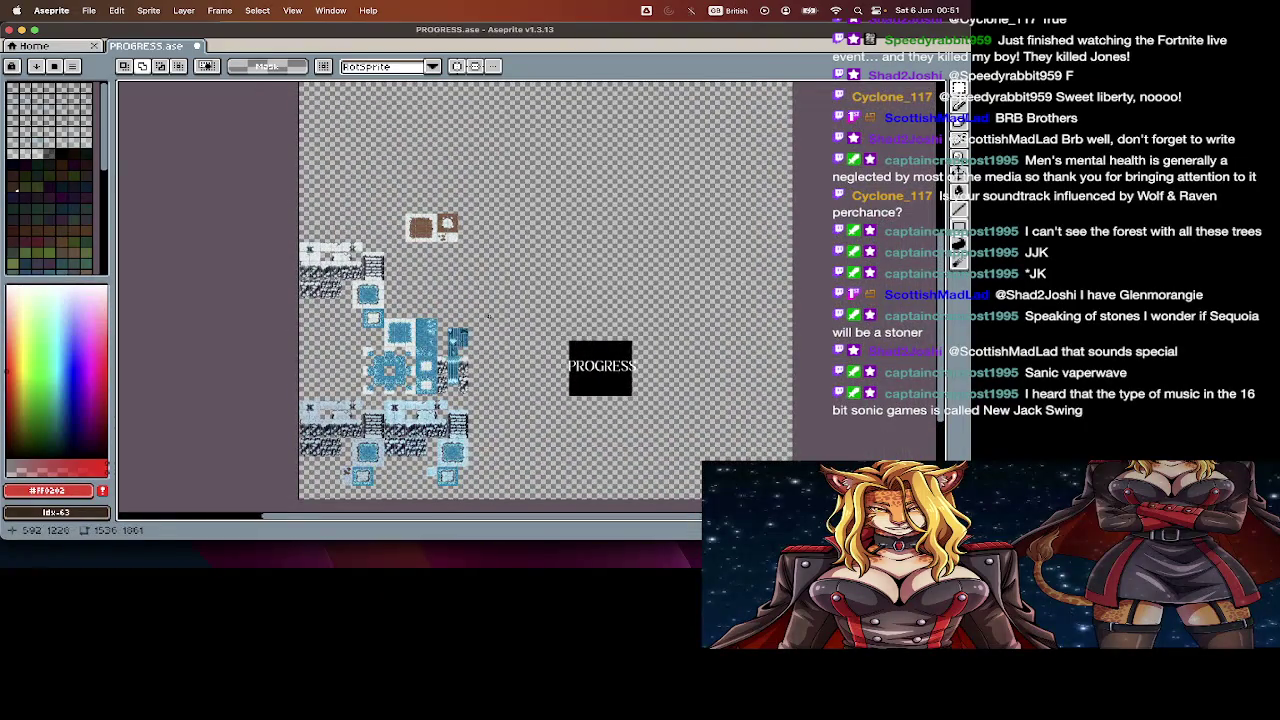
scroll(506, 327, "up", 1)
scroll(502, 320, "up", 2)
key("v")
Step: Open RPG's floor_l1 folder in column view and scroll its 81 items down to SNOW
key("super+Tab")
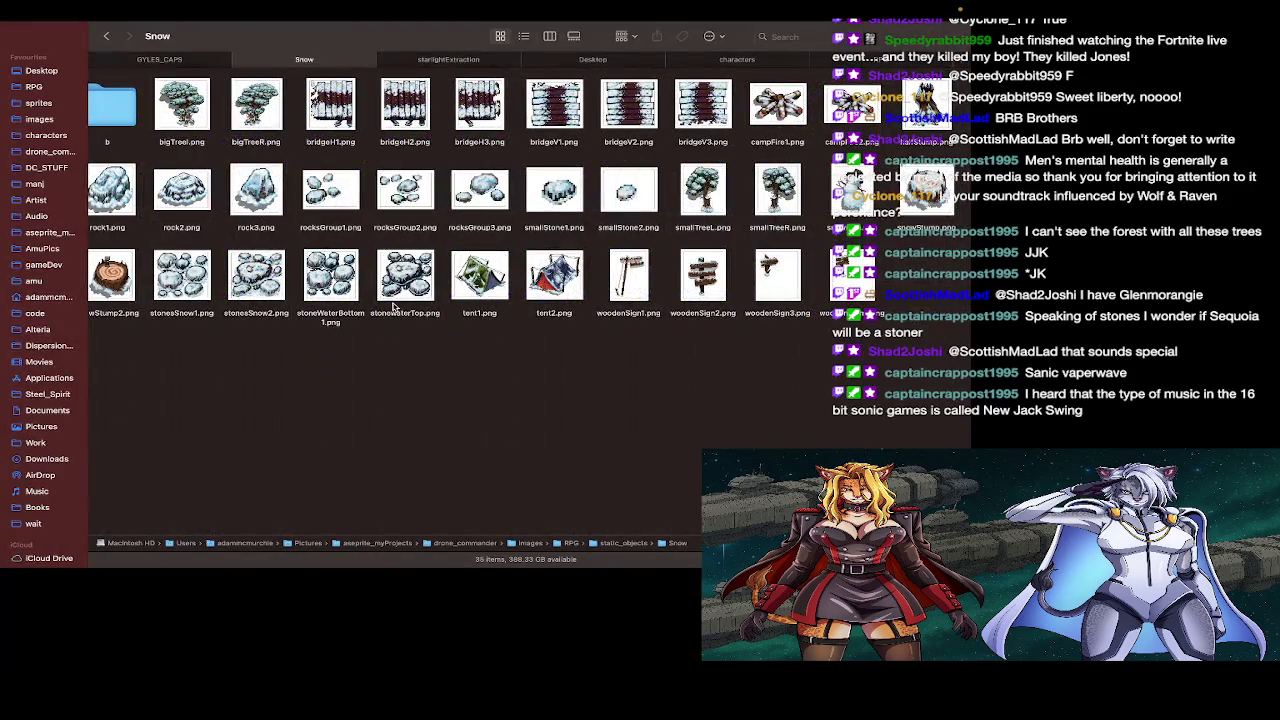
key("super+Up")
key("super+Up")
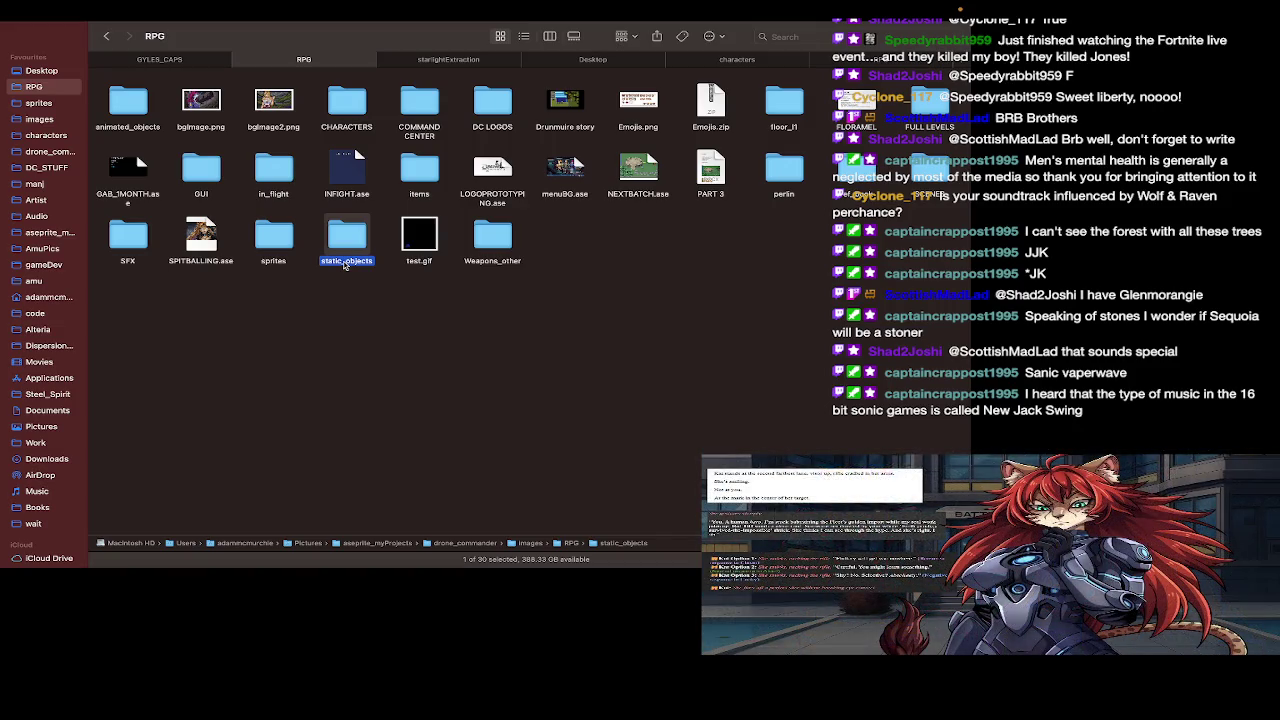
double_click(790, 104)
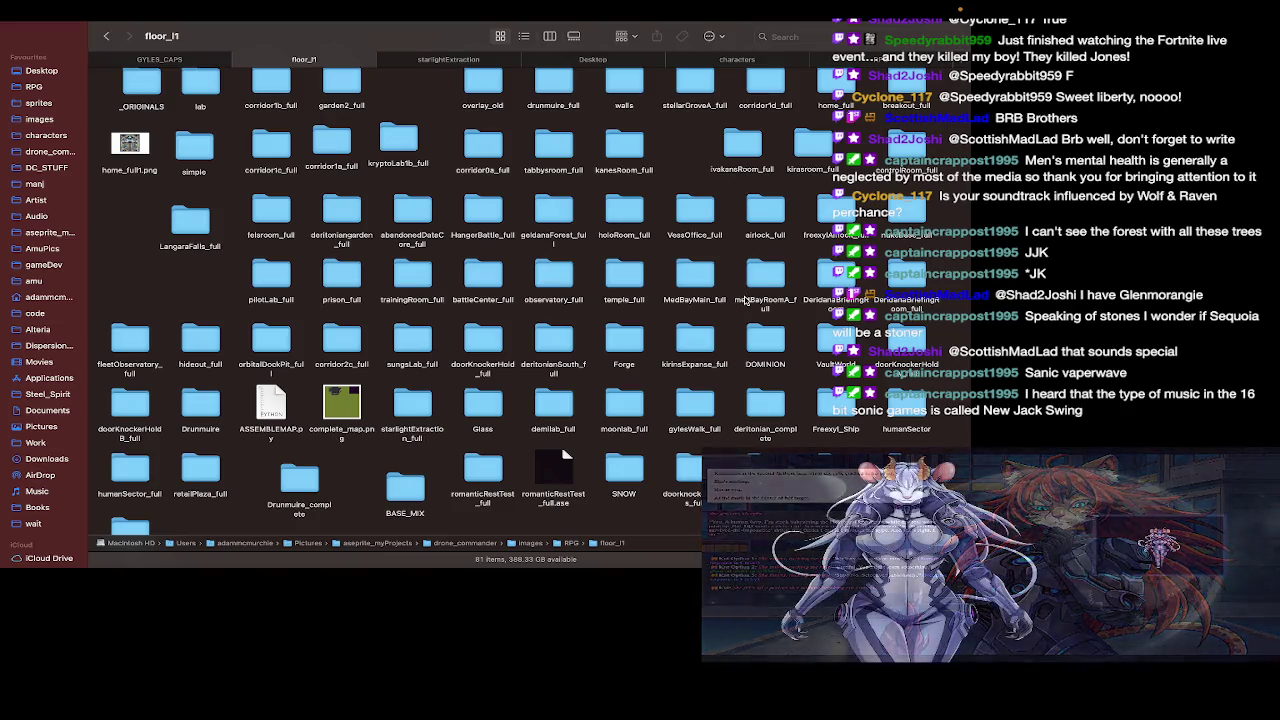
left_click(555, 36)
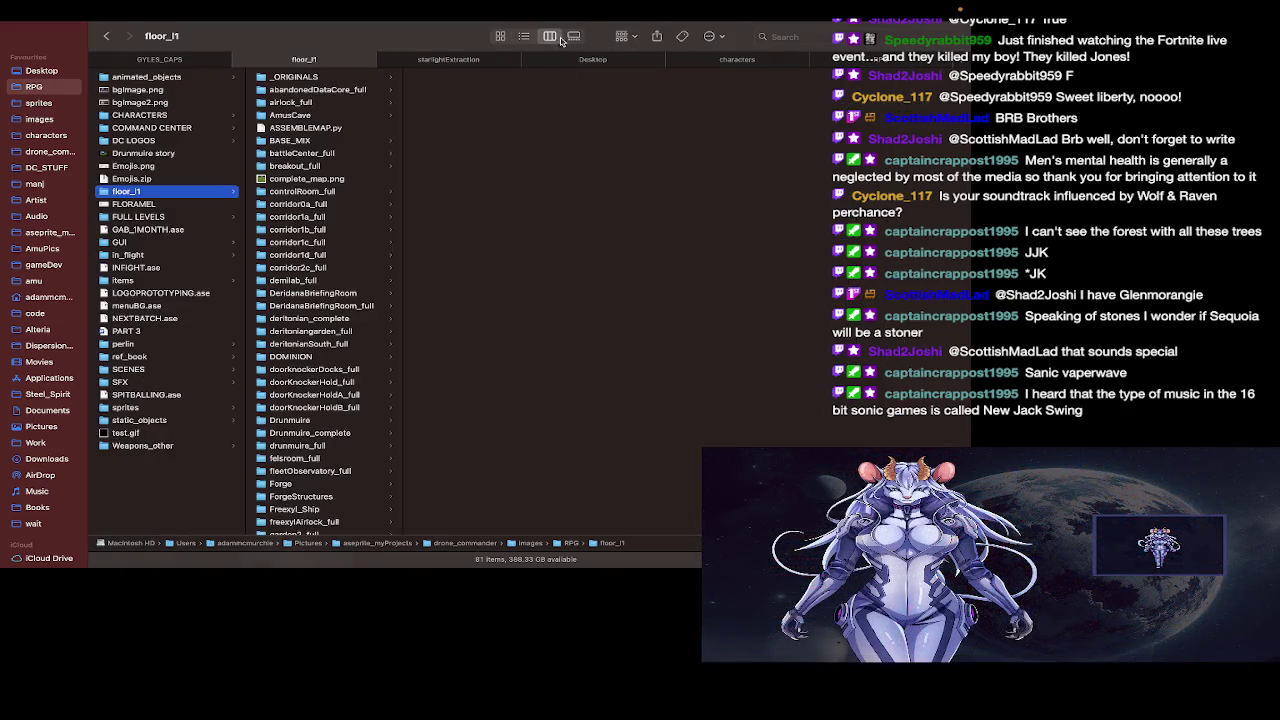
scroll(254, 462, "down", 3)
scroll(254, 462, "down", 4)
scroll(254, 462, "down", 4)
scroll(254, 462, "down", 2)
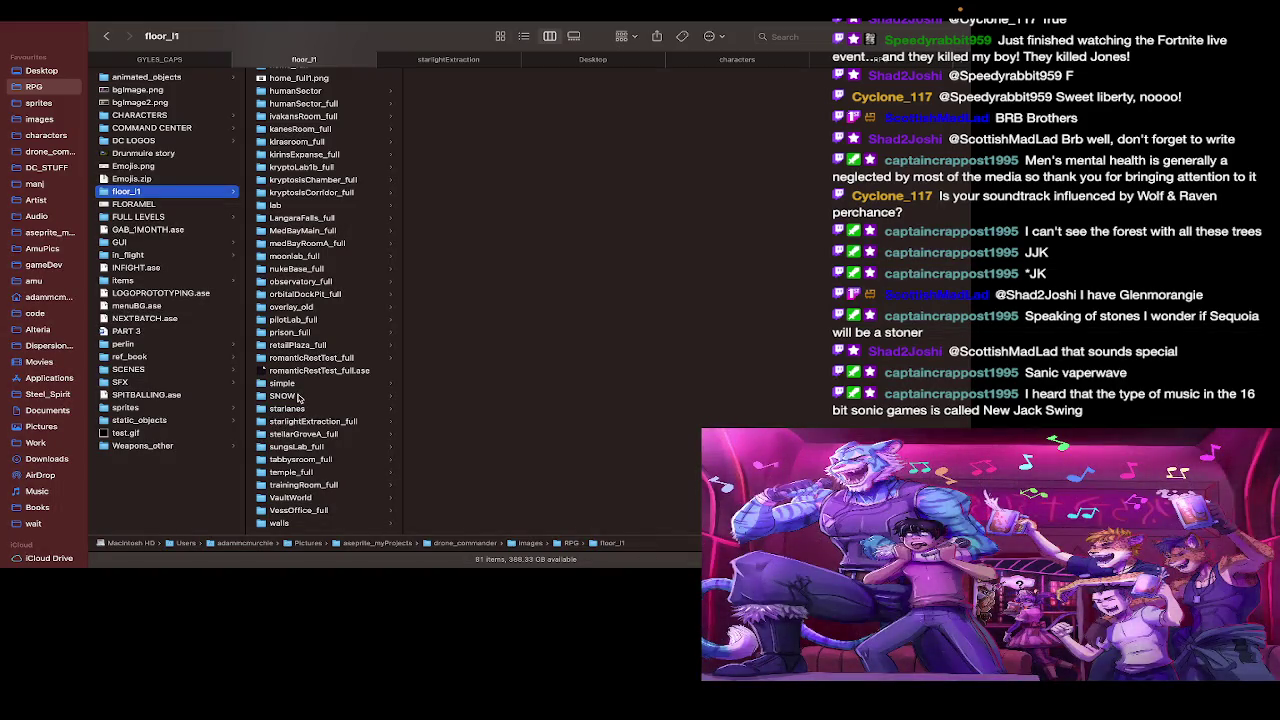
Step: Open the SNOW folder and preview boundariesSnowSlush11, boundariesSnowSlush4 and the cliff-edge tiles
left_click(298, 397)
left_click(475, 205)
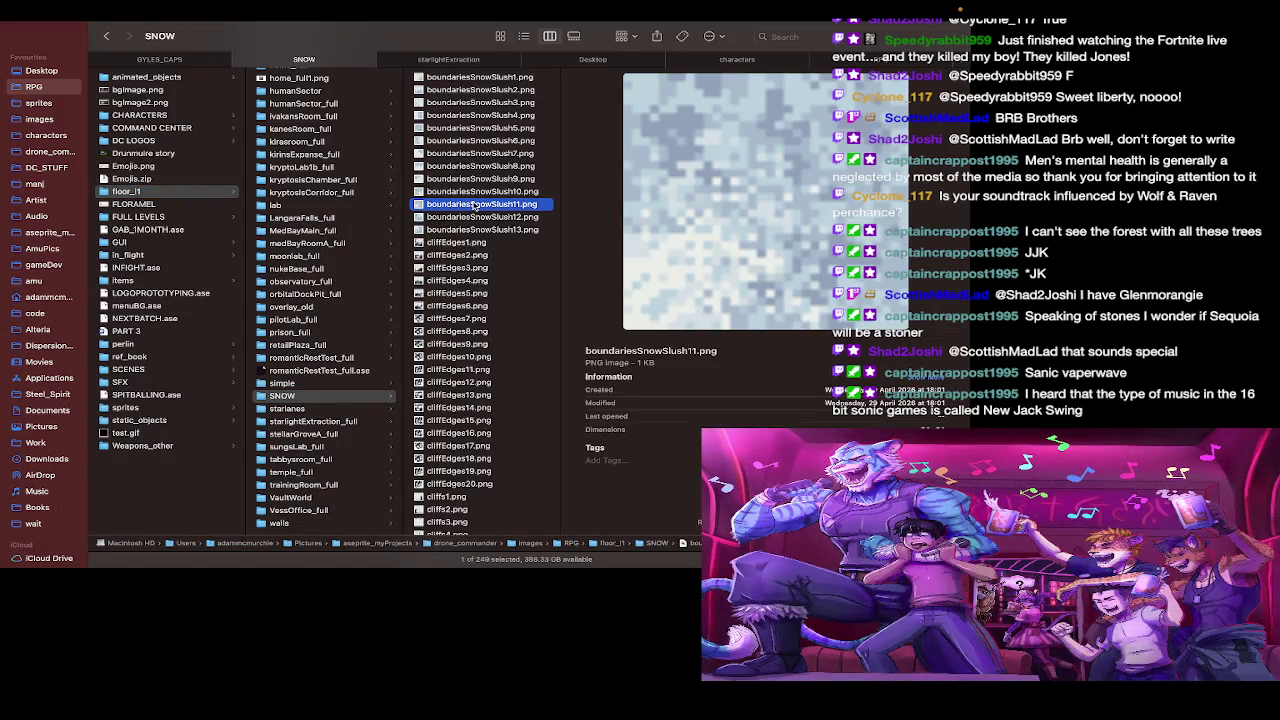
key("Up")
key("Up")
key("Up")
key("Up")
key("Up")
key("Up")
key("Up")
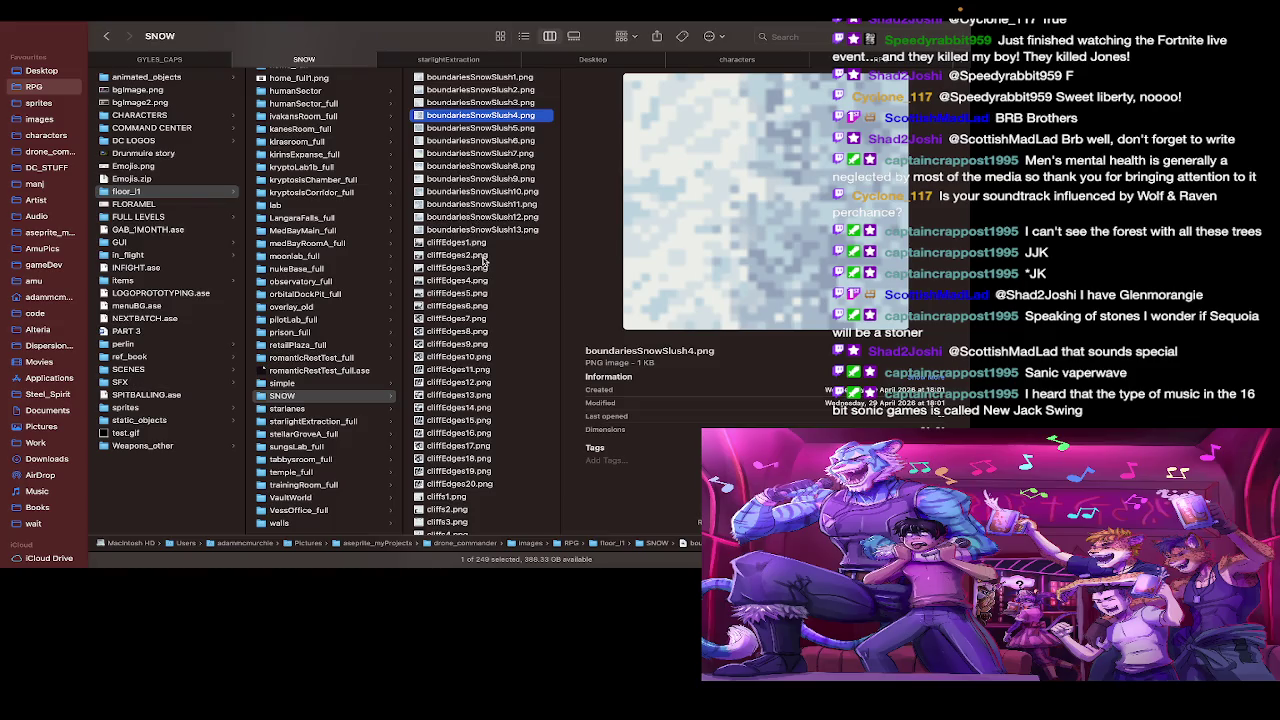
key("Down")
key("Down")
key("Down")
key("Down")
key("Down")
key("Down")
key("Down")
key("Down")
key("Down")
key("Down")
key("Down")
key("Down")
key("Down")
key("Down")
key("Down")
key("Down")
key("Down")
key("Down")
key("Down")
key("Down")
key("Down")
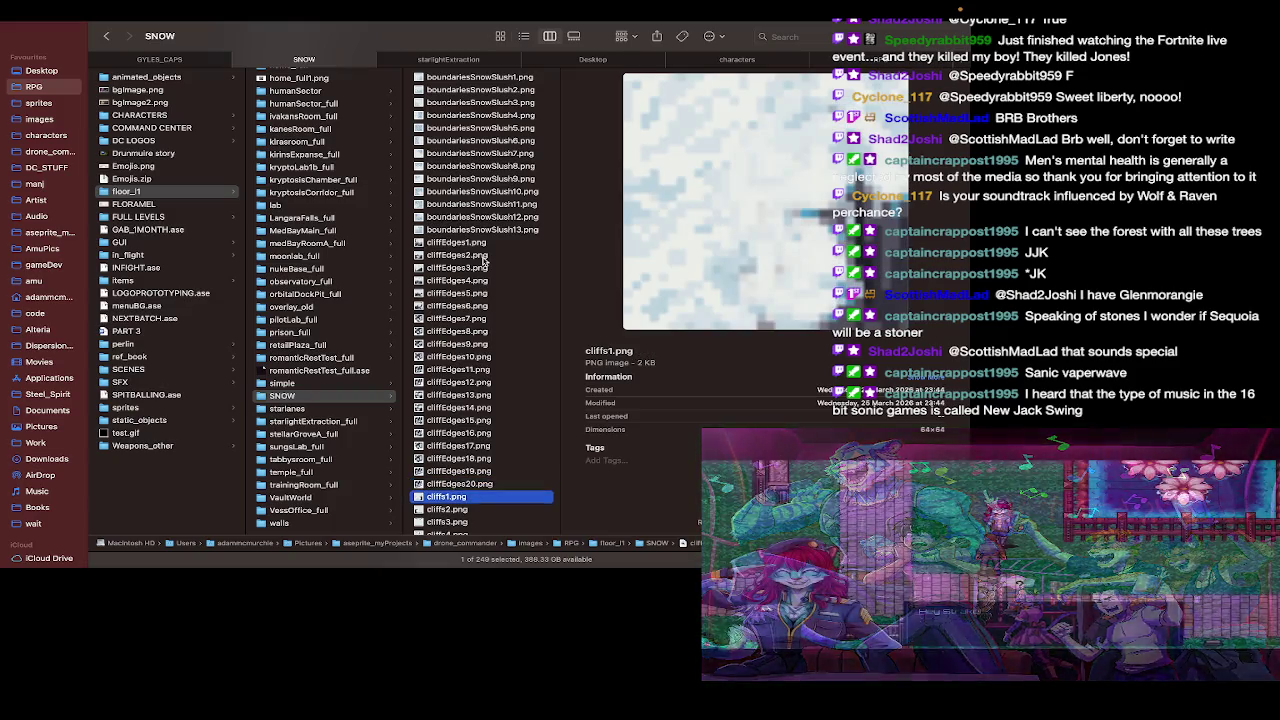
scroll(483, 260, "down", 5)
scroll(491, 452, "down", 5)
scroll(491, 452, "down", 5)
scroll(491, 452, "down", 5)
scroll(491, 452, "down", 5)
scroll(491, 452, "down", 3)
scroll(491, 452, "down", 5)
scroll(491, 452, "down", 5)
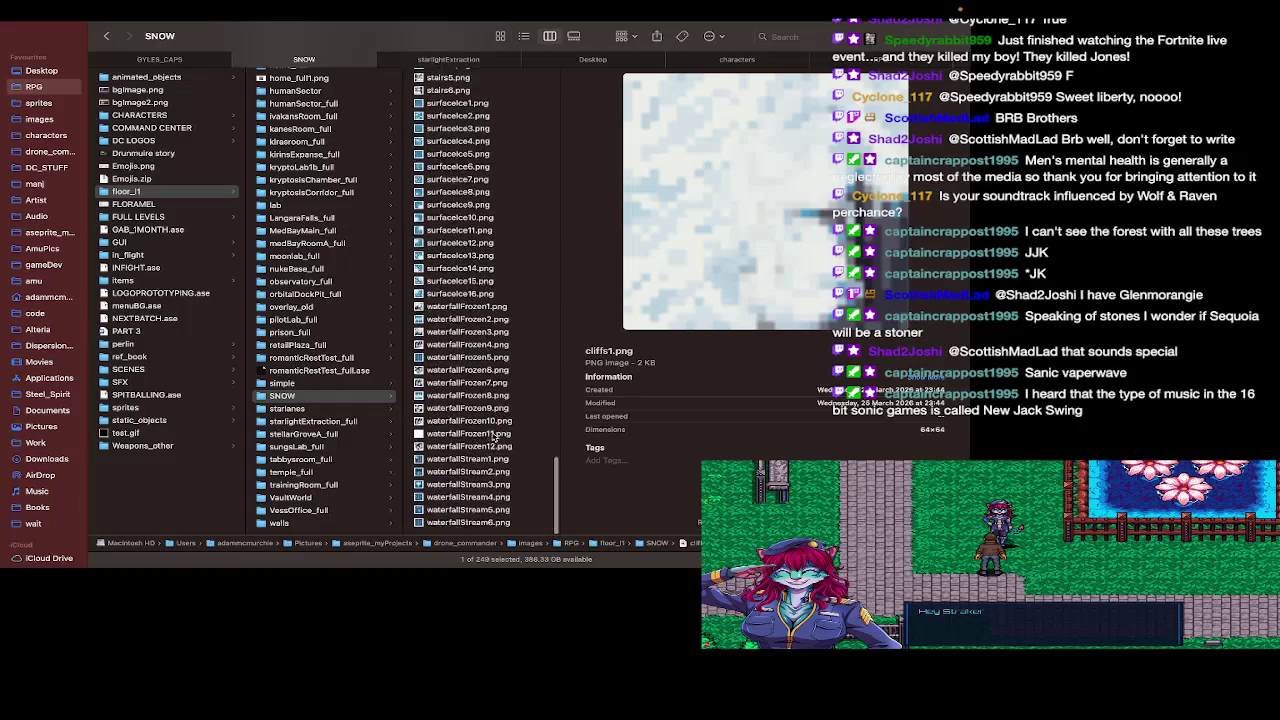
Step: Preview a frozen waterfall tile, surfaceIce16, stairs1, and slushPack43, slushPack32 and slushPack24
left_click(491, 348)
key("Up")
key("Up")
key("Up")
key("Up")
key("Up")
key("Up")
key("Up")
key("Up")
key("Up")
key("Up")
key("Up")
key("Up")
key("Up")
key("Up")
key("Up")
key("Up")
key("Up")
key("Up")
key("Up")
key("Up")
key("Up")
key("Up")
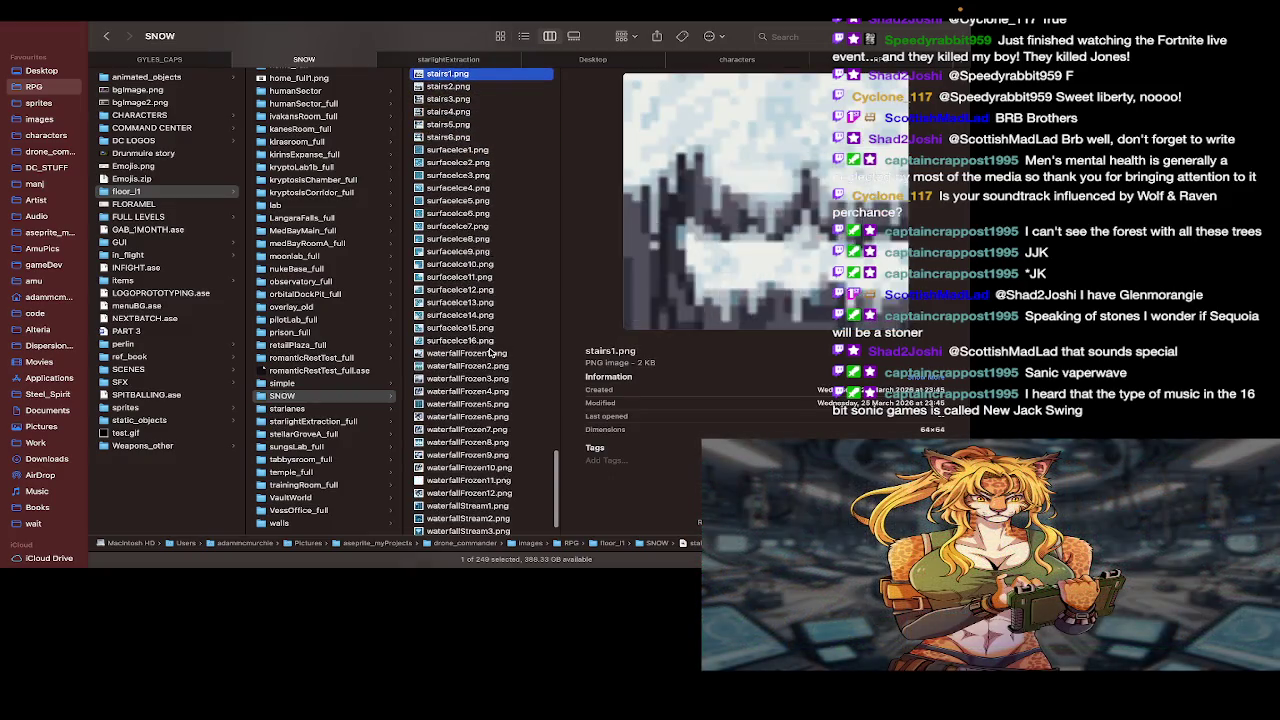
key("Up")
key("Up")
key("Up")
key("Up")
key("Up")
key("Up")
key("Up")
key("Up")
key("Up")
key("Up")
key("Up")
key("Up")
key("Up")
key("Up")
key("Up")
key("Up")
key("Up")
key("Up")
key("Up")
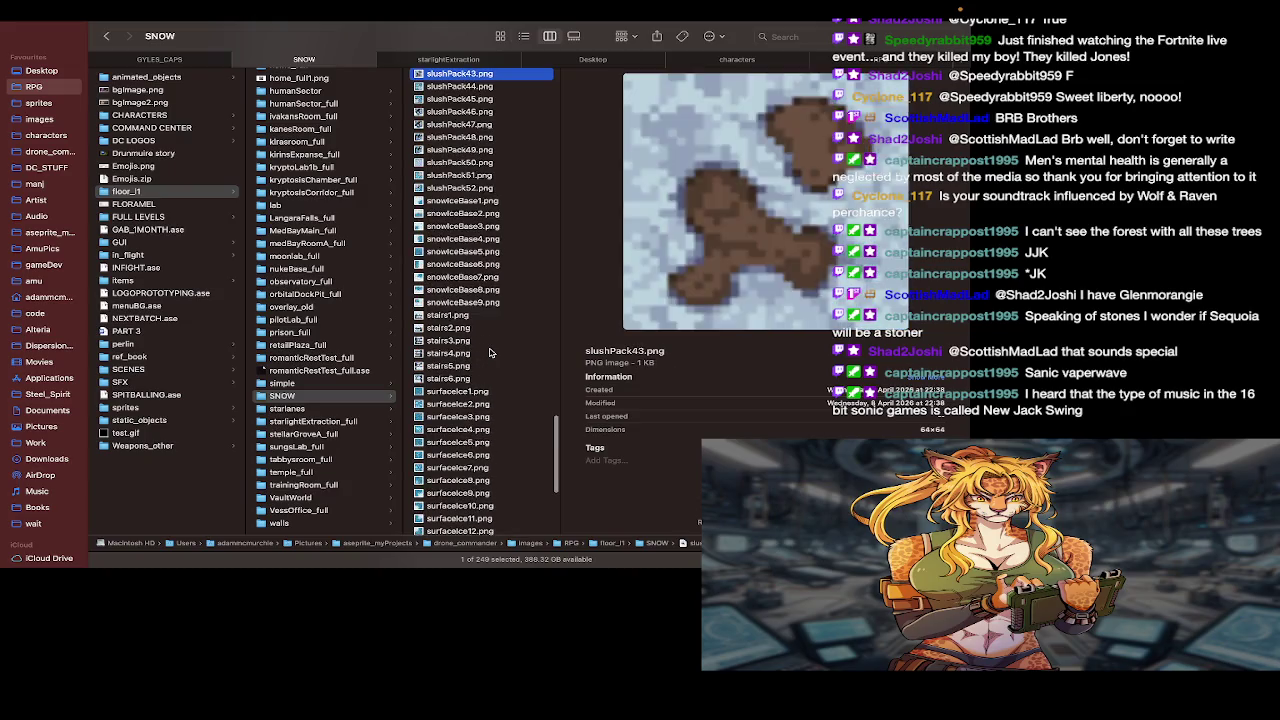
key("Up")
key("Up")
key("Up")
key("Up")
key("Up")
key("Up")
key("Up")
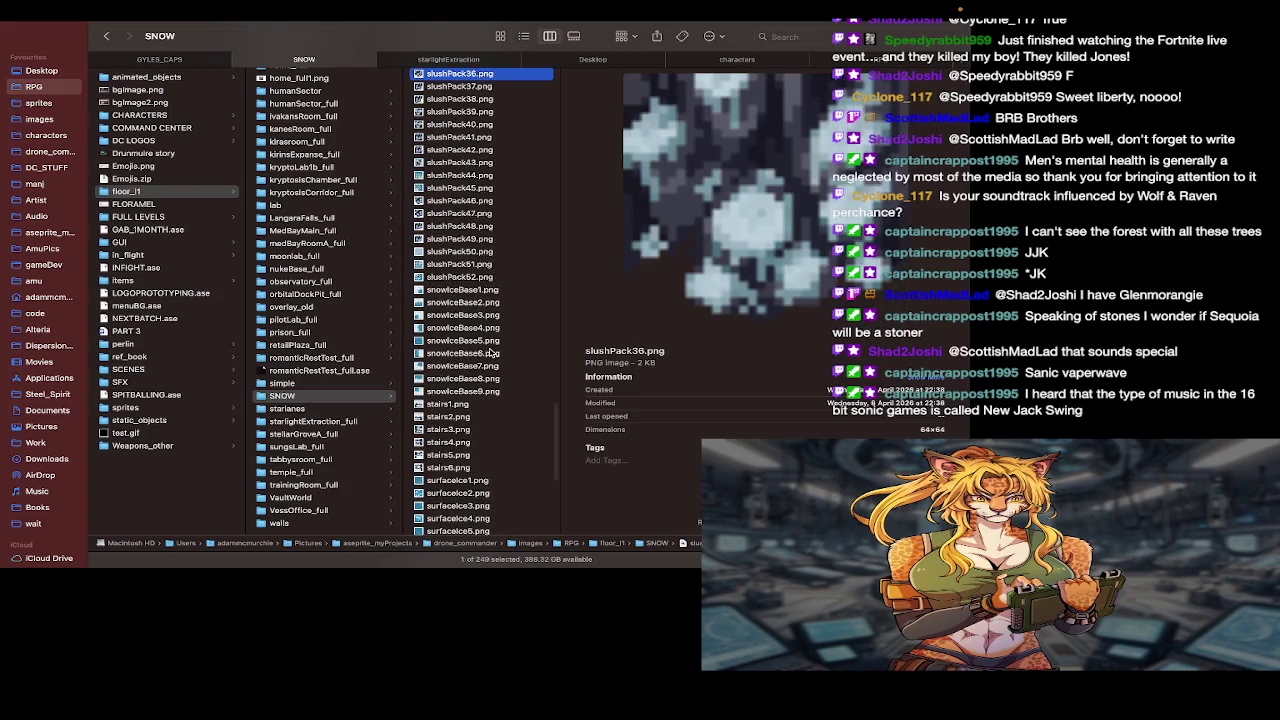
scroll(450, 250, "up", 5)
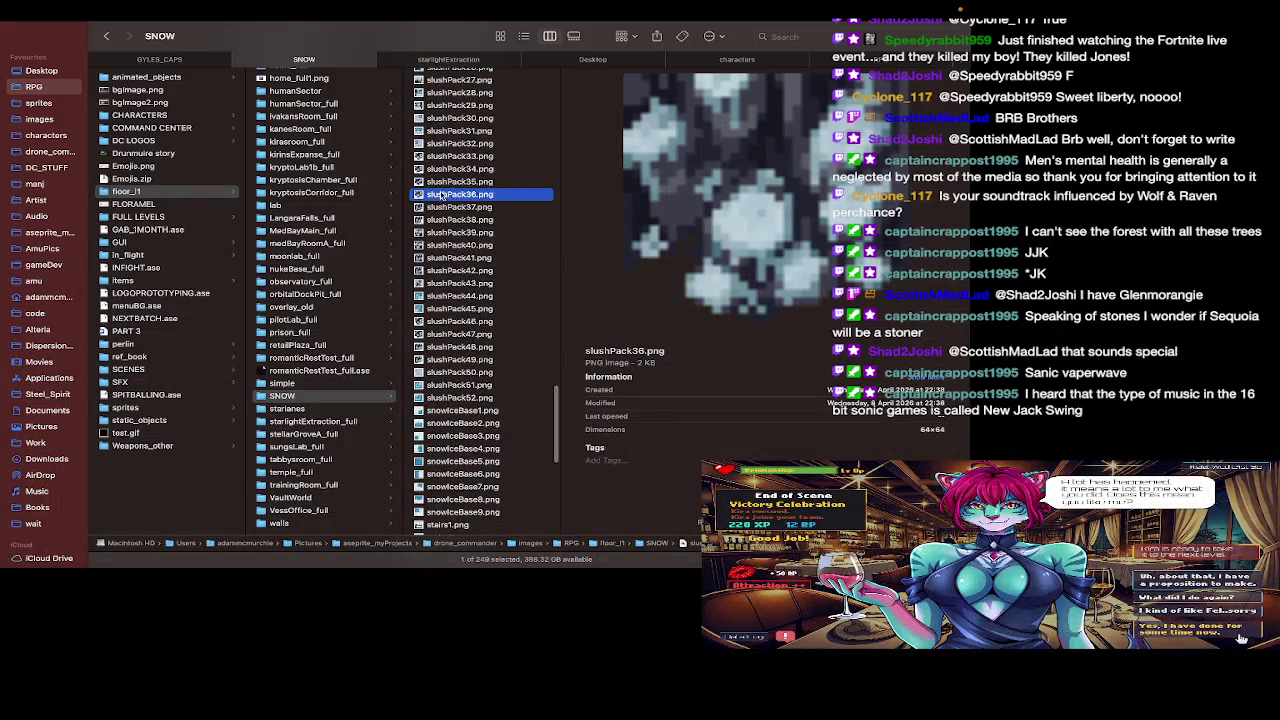
left_click(466, 145)
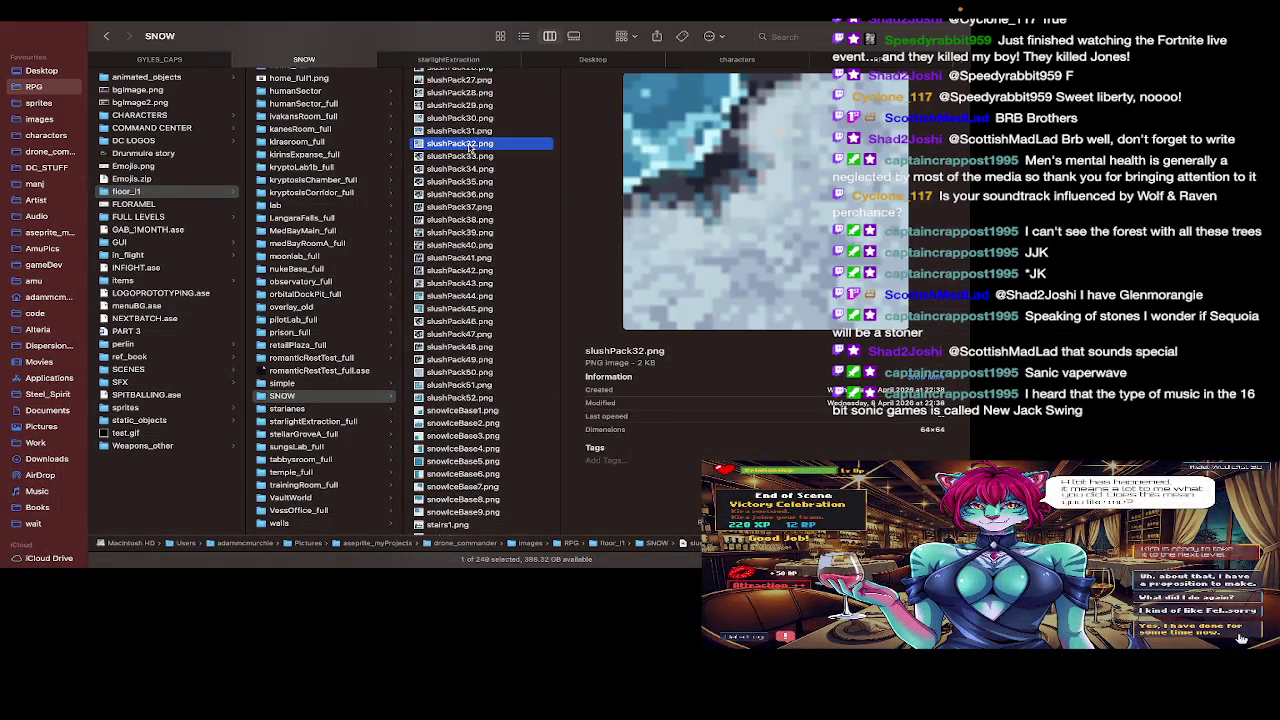
key("Up")
key("Up")
key("Up")
key("Up")
key("Up")
key("Up")
key("Up")
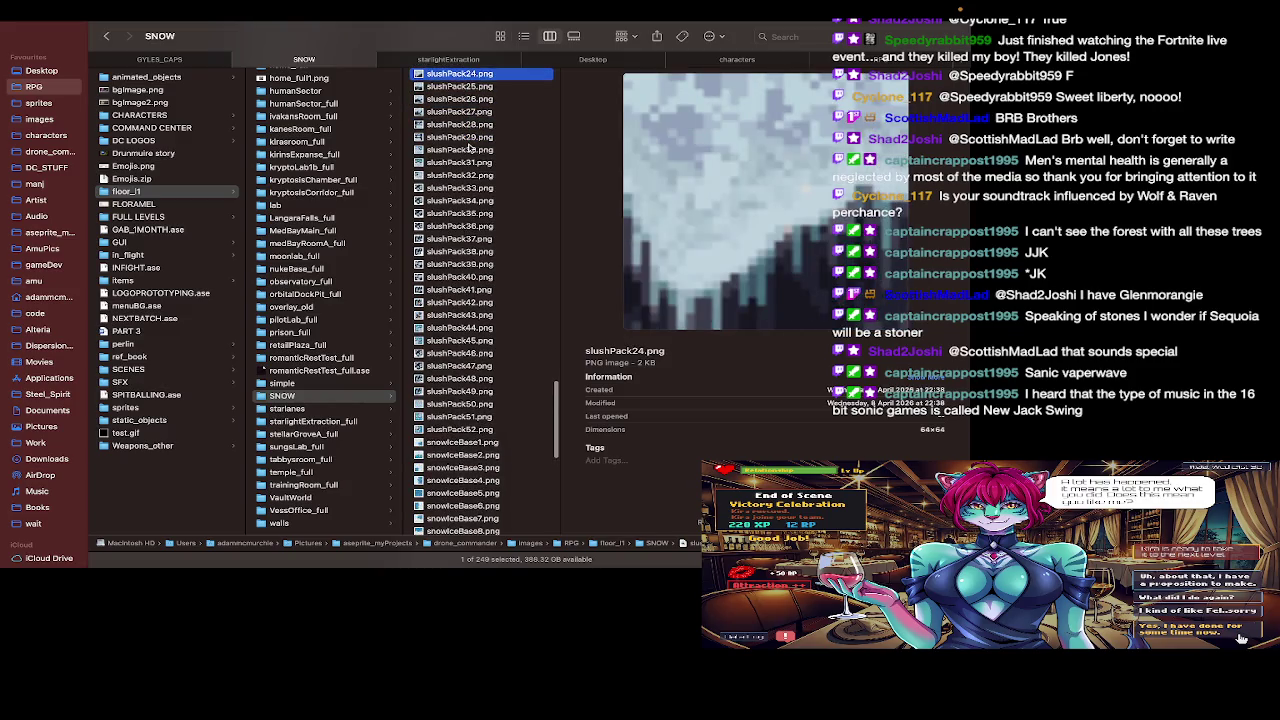
scroll(470, 147, "up", 3)
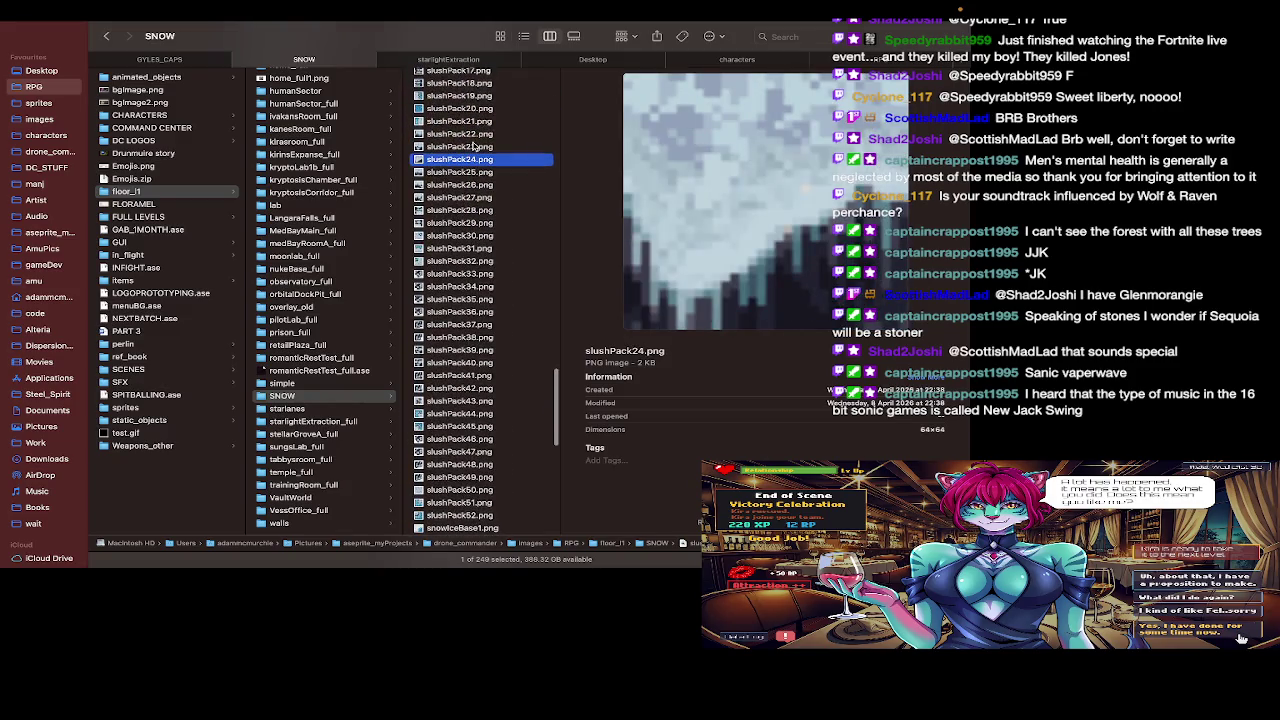
Step: Compare the snow tile sheet in Aseprite against the SNOW folder previews
key("super+Tab")
scroll(470, 250, "down", 3)
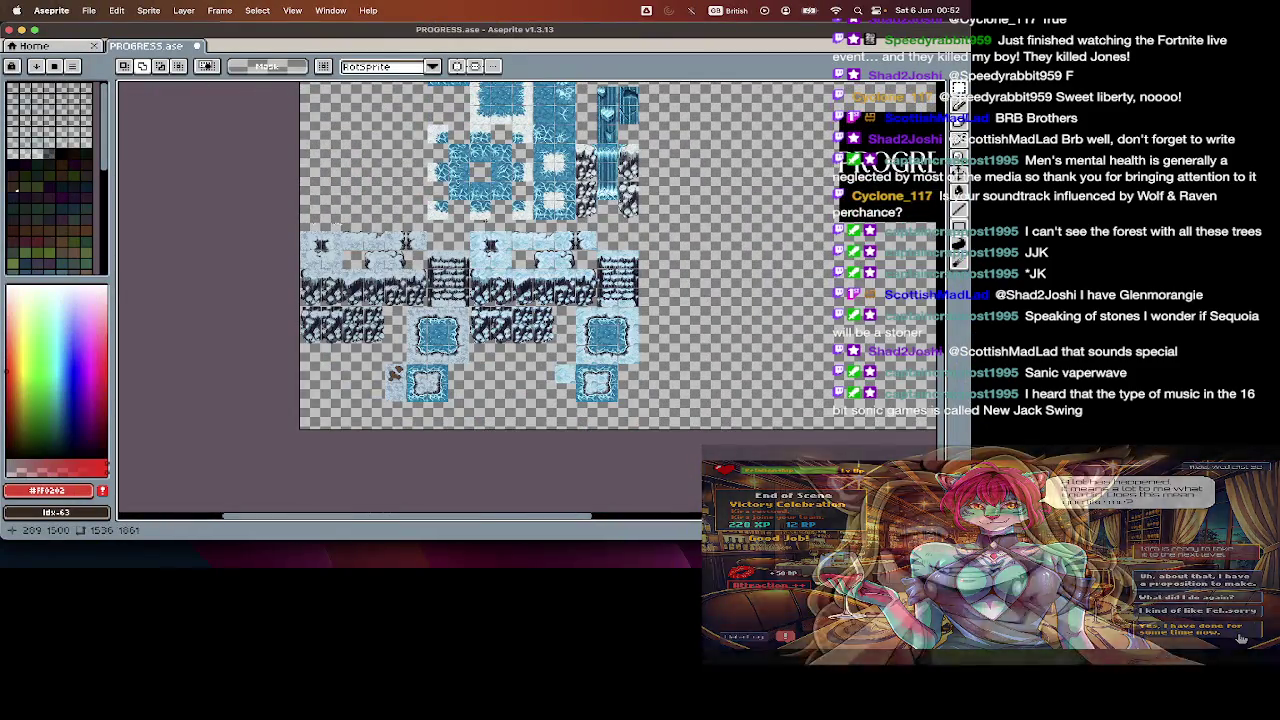
scroll(486, 218, "down", 3)
scroll(486, 218, "down", 2)
scroll(486, 218, "down", 2)
scroll(486, 218, "down", 2)
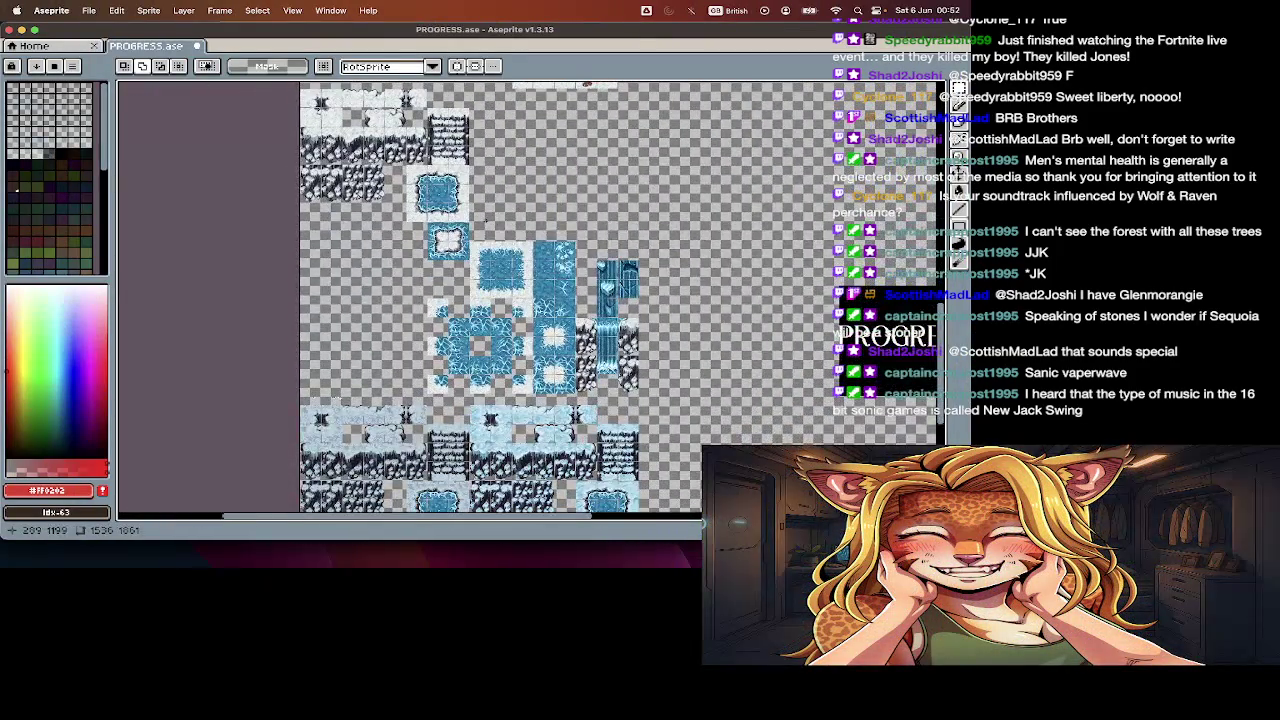
key("super+Tab")
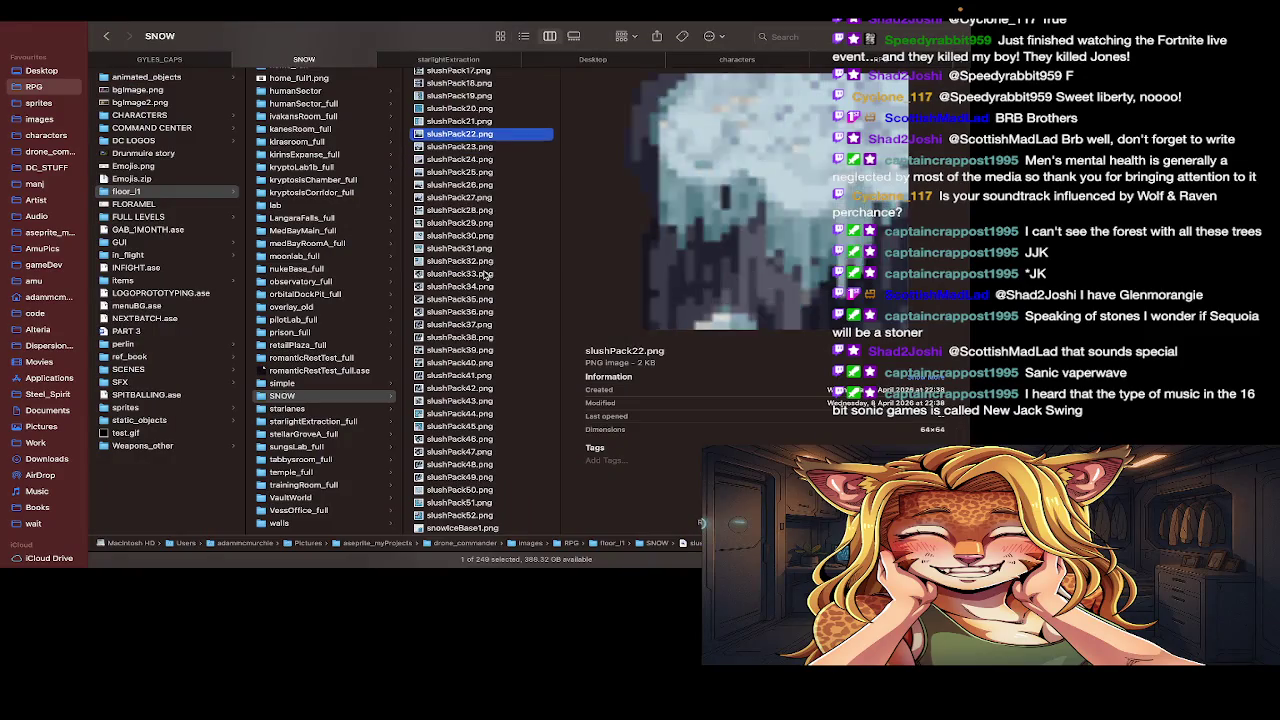
Step: Step through the slushPack14, slushPack4 and slushPack8 previews, ending back on the Aseprite sheet
key("Up")
key("Up")
key("Up")
key("Up")
key("Up")
key("Up")
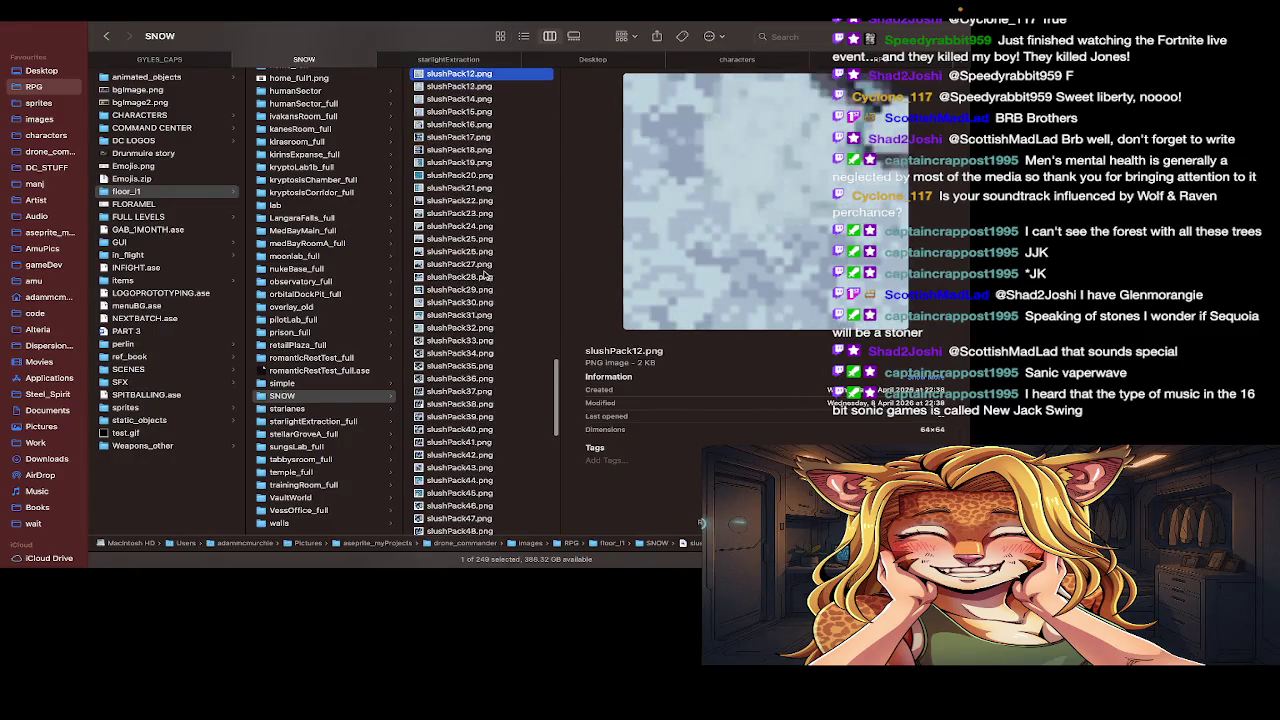
key("Up")
key("Up")
key("Up")
key("Up")
key("Up")
key("Up")
key("Up")
key("Up")
key("Up")
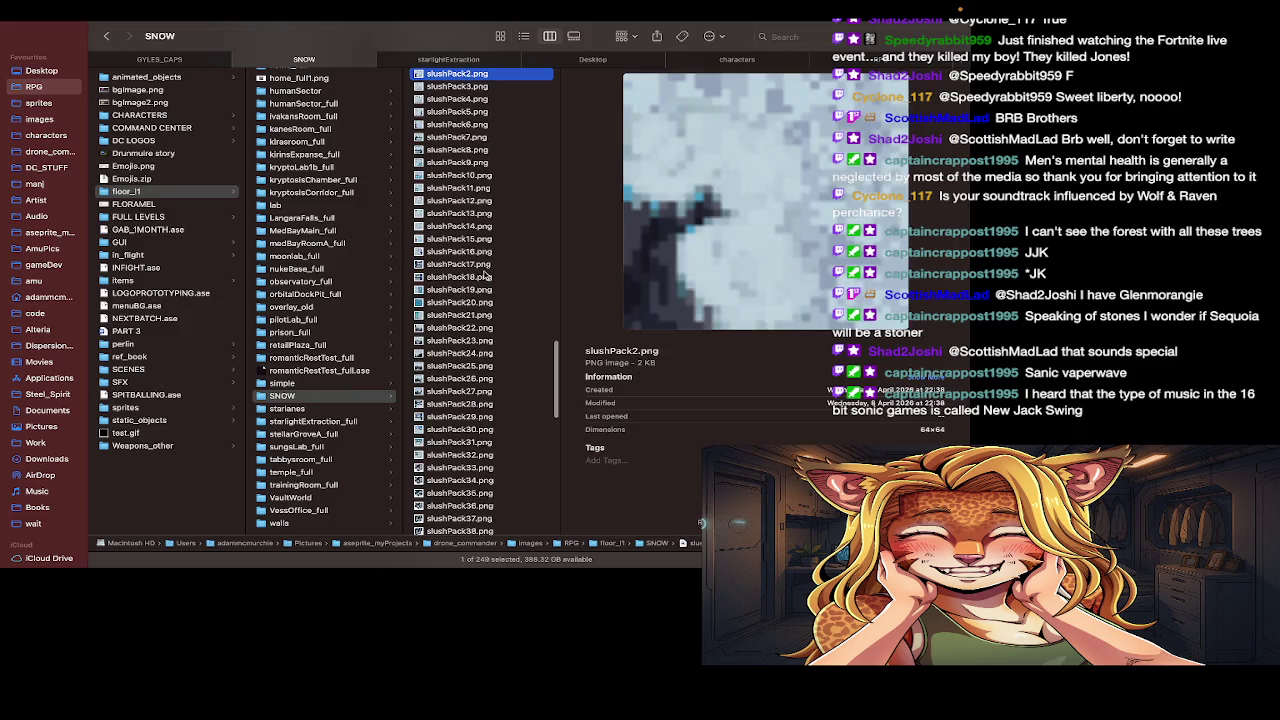
key("Up")
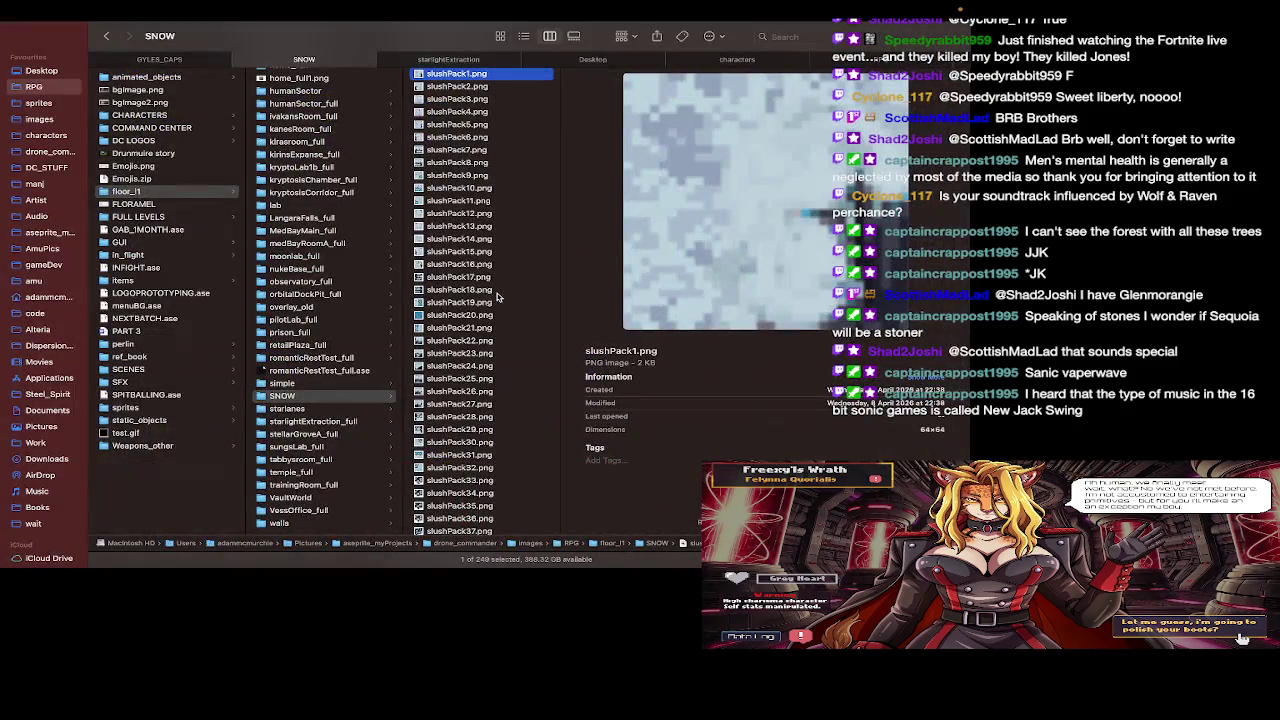
key("Down")
key("Down")
key("Down")
key("Down")
key("Down")
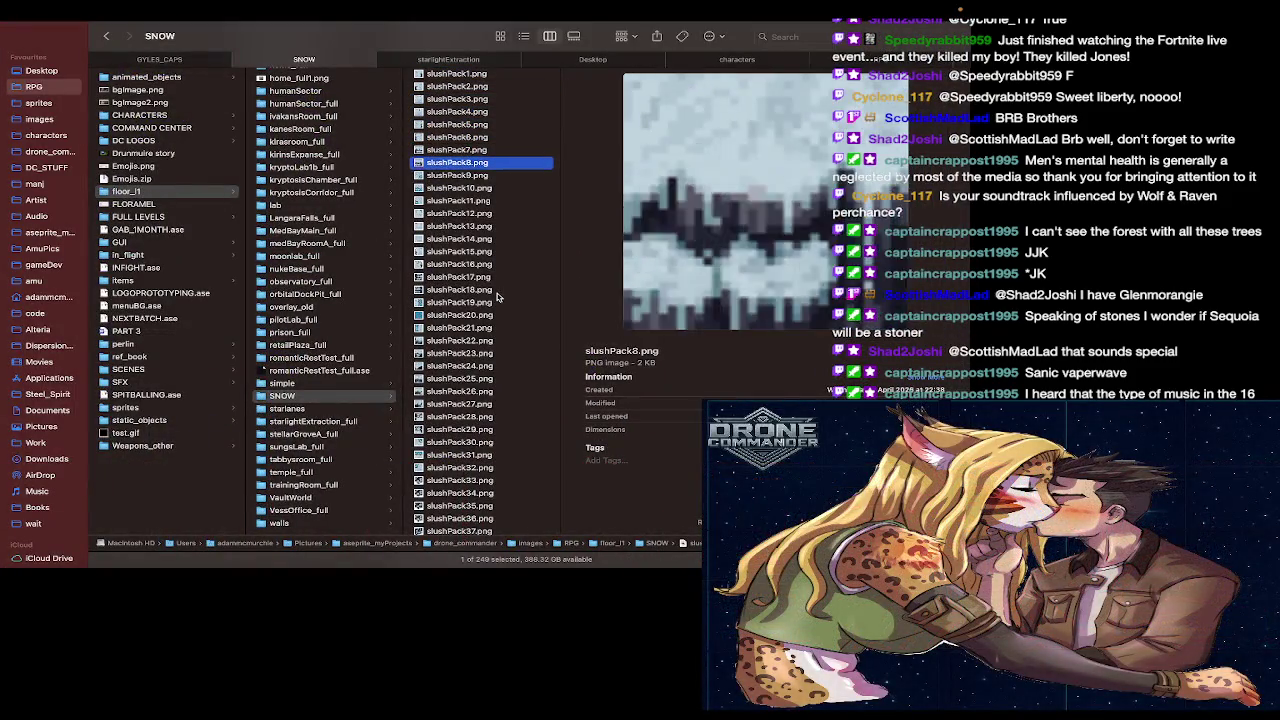
key("Down")
key("Down")
key("Down")
key("Down")
key("Down")
key("Down")
key("Down")
key("Down")
key("Down")
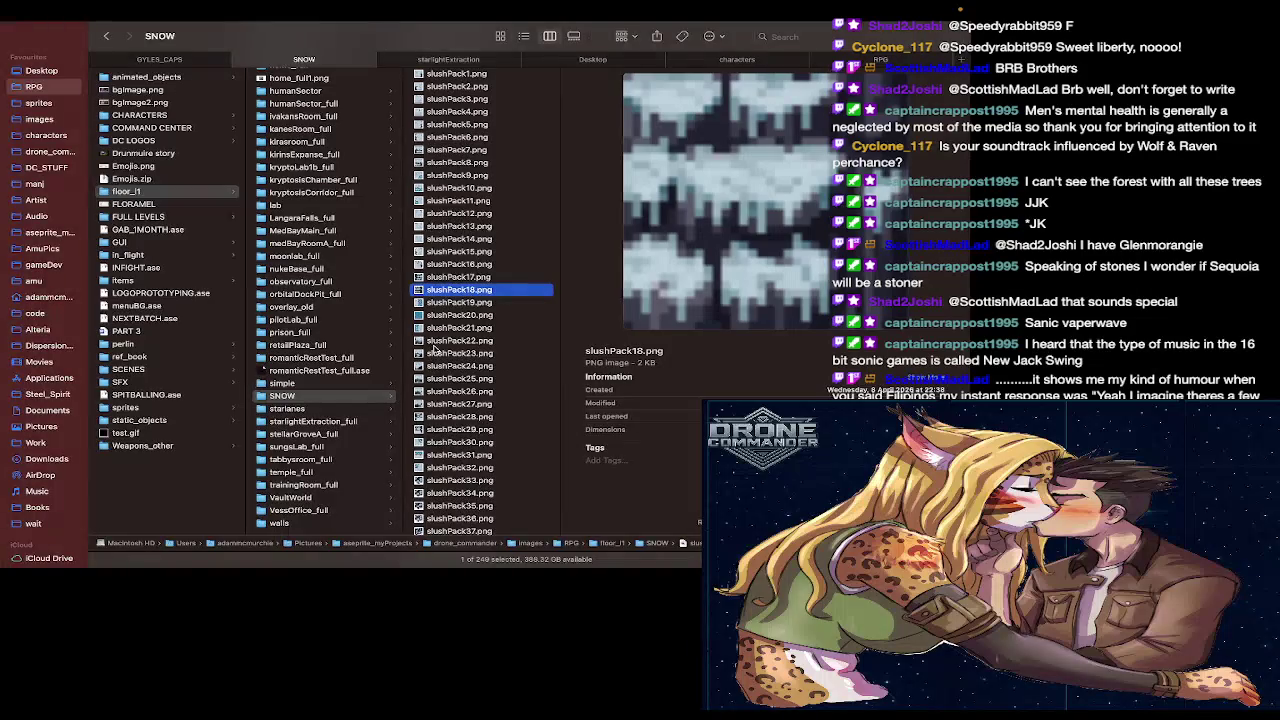
key("super+Tab")
scroll(434, 345, "up", 2)
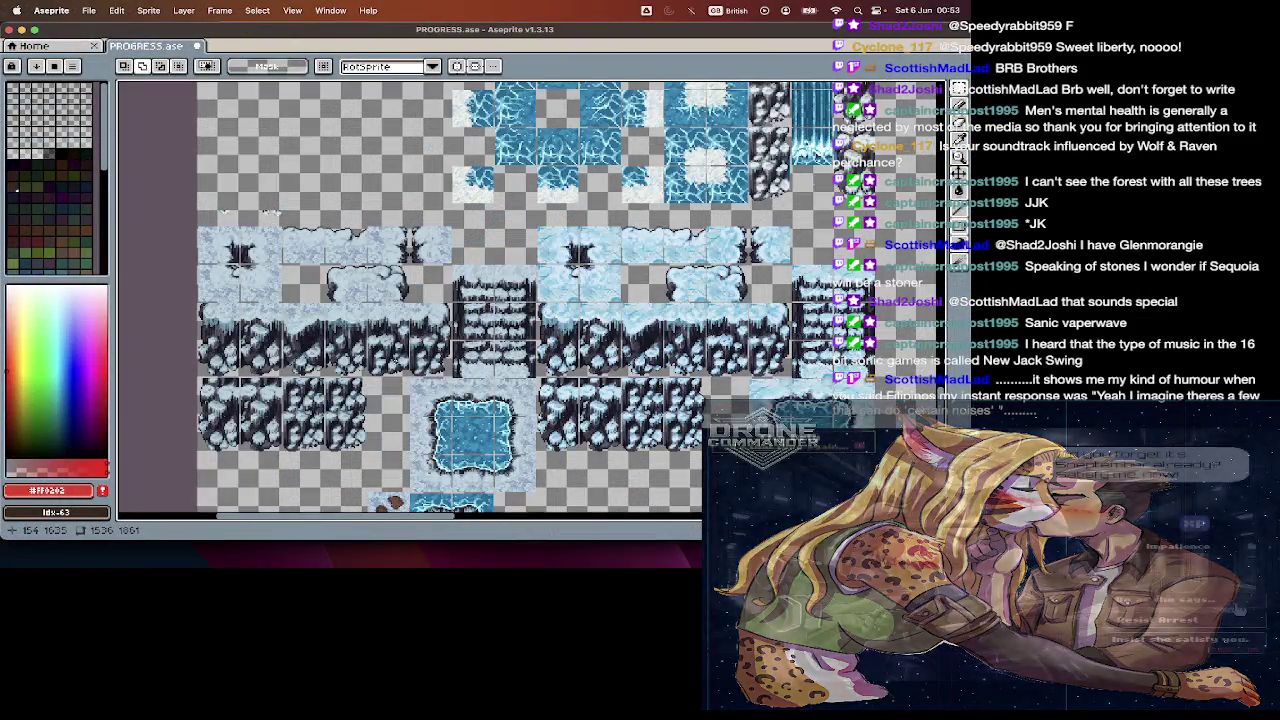
Step: Inspect PROGRESS.ase's snow and ice tiles with the timeline shown, then go back to Finder's slushPack18.png preview
key("super+Tab")
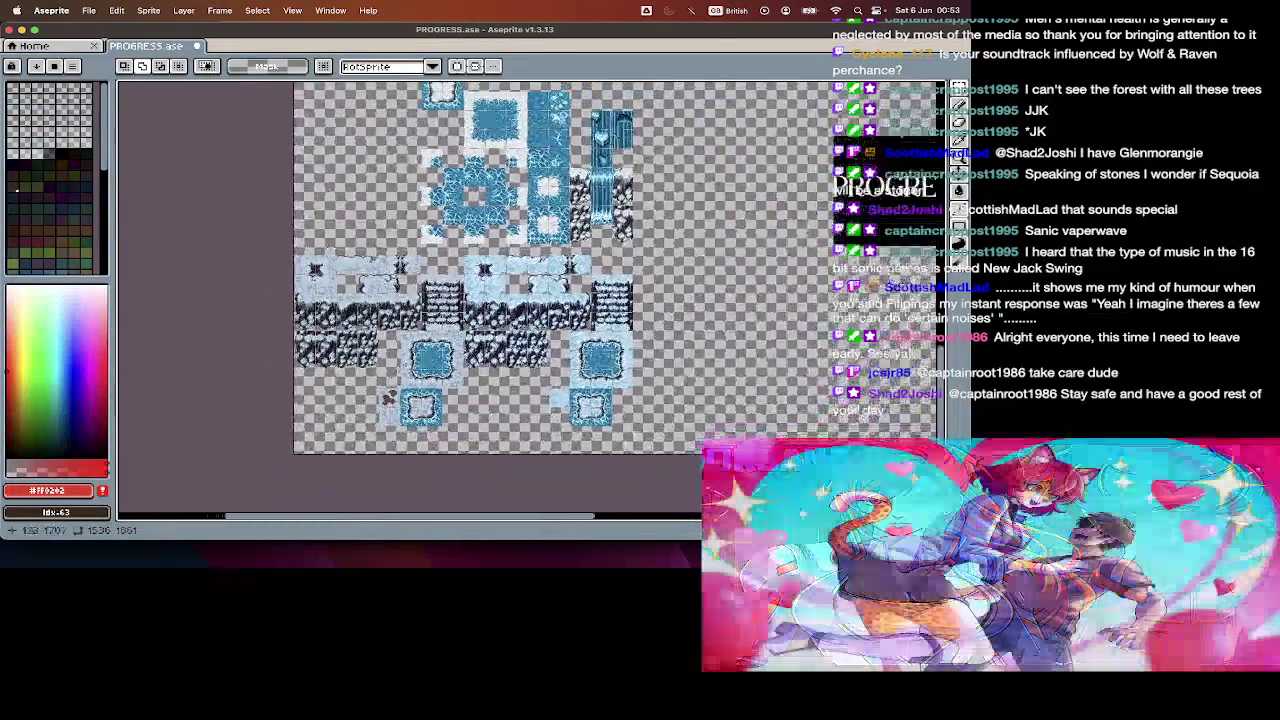
scroll(410, 300, "up", 5)
scroll(410, 300, "up", 5)
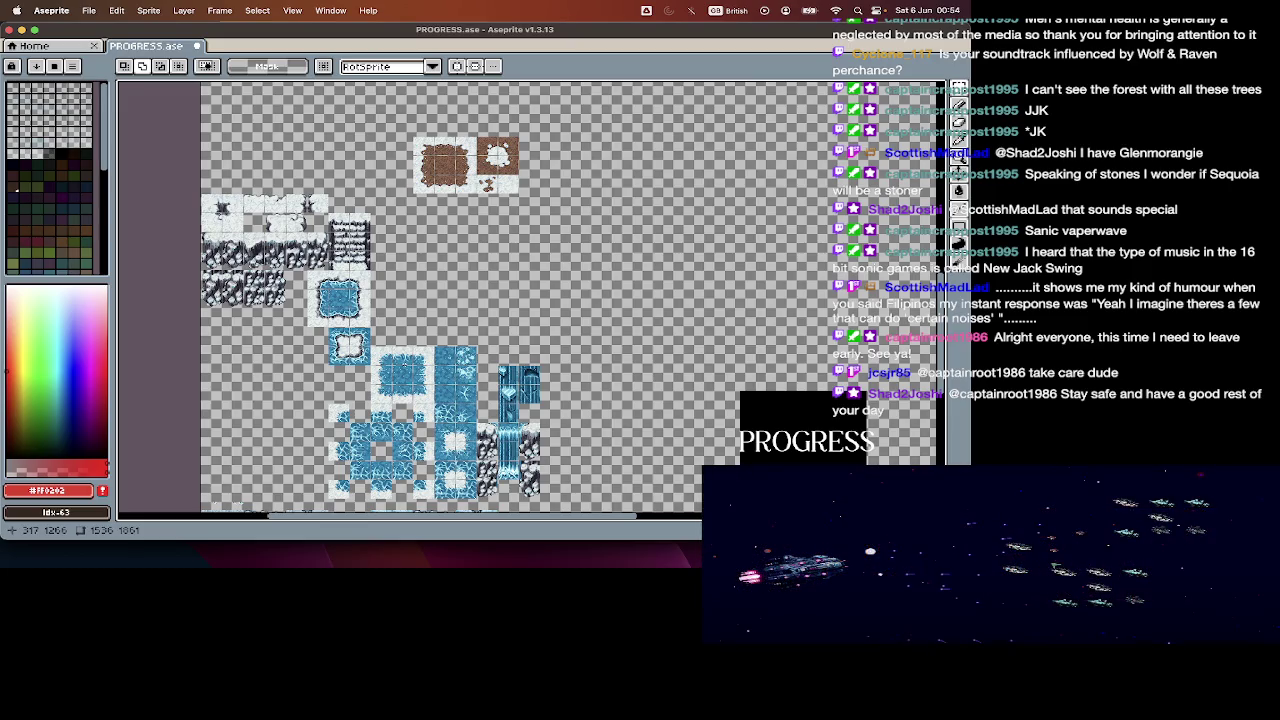
scroll(450, 300, "down", 2)
scroll(450, 300, "down", 2)
scroll(450, 300, "down", 2)
scroll(450, 300, "down", 2)
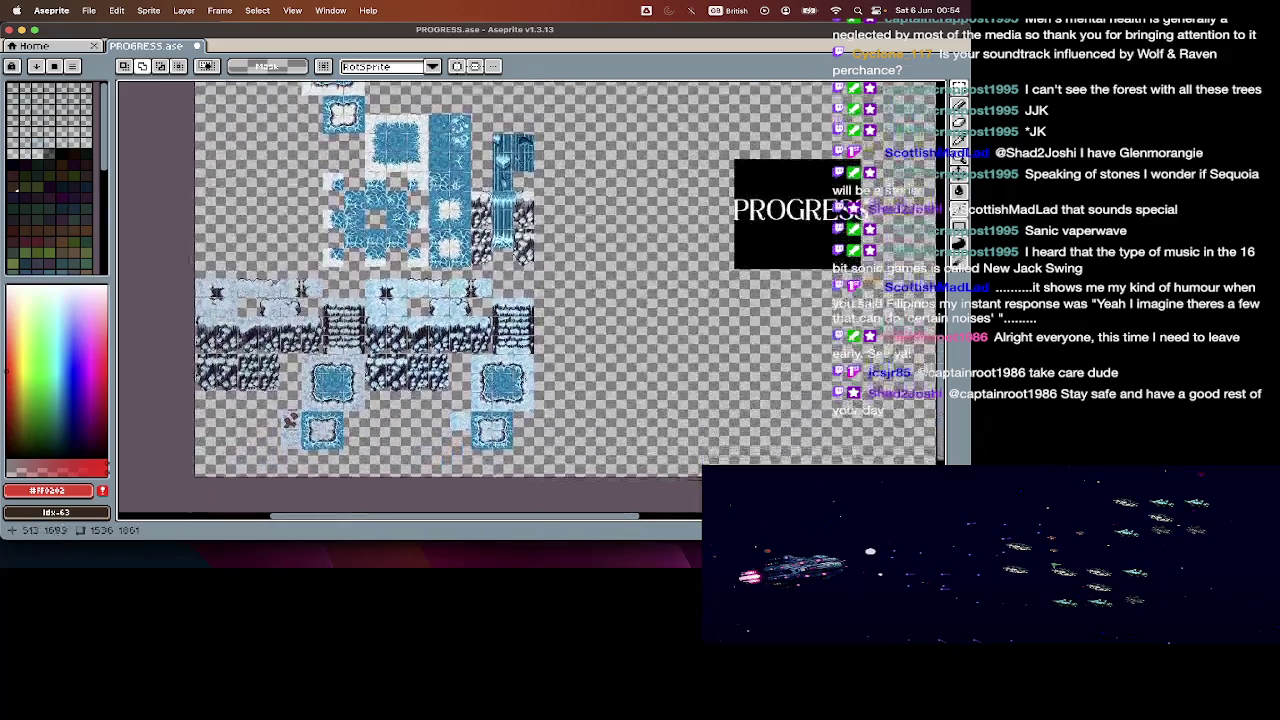
key("Tab")
key("super+Tab")
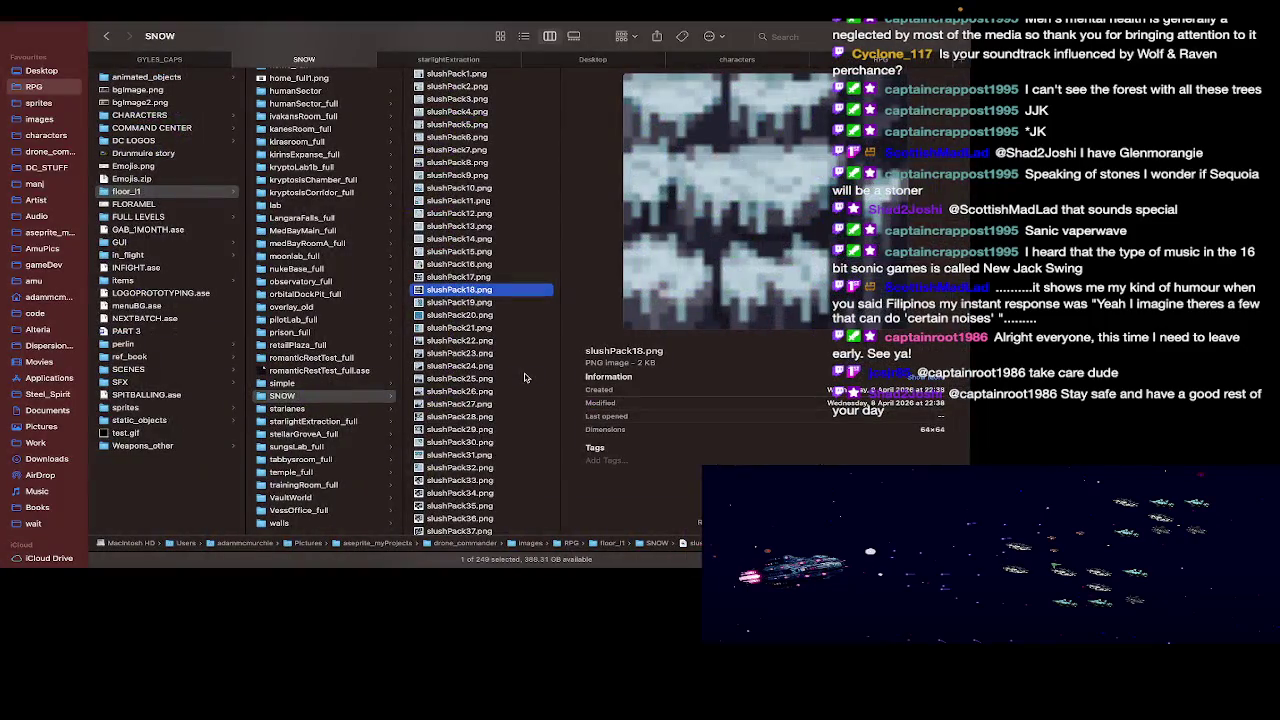
Step: Preview slushPack23, slushPack34, slushPack38 and slushPack47 in the SNOW folder
key("Down")
key("Down")
key("Down")
key("Down")
key("Down")
key("Down")
key("Down")
key("Down")
key("Down")
key("Down")
key("Down")
key("Down")
key("Down")
key("Down")
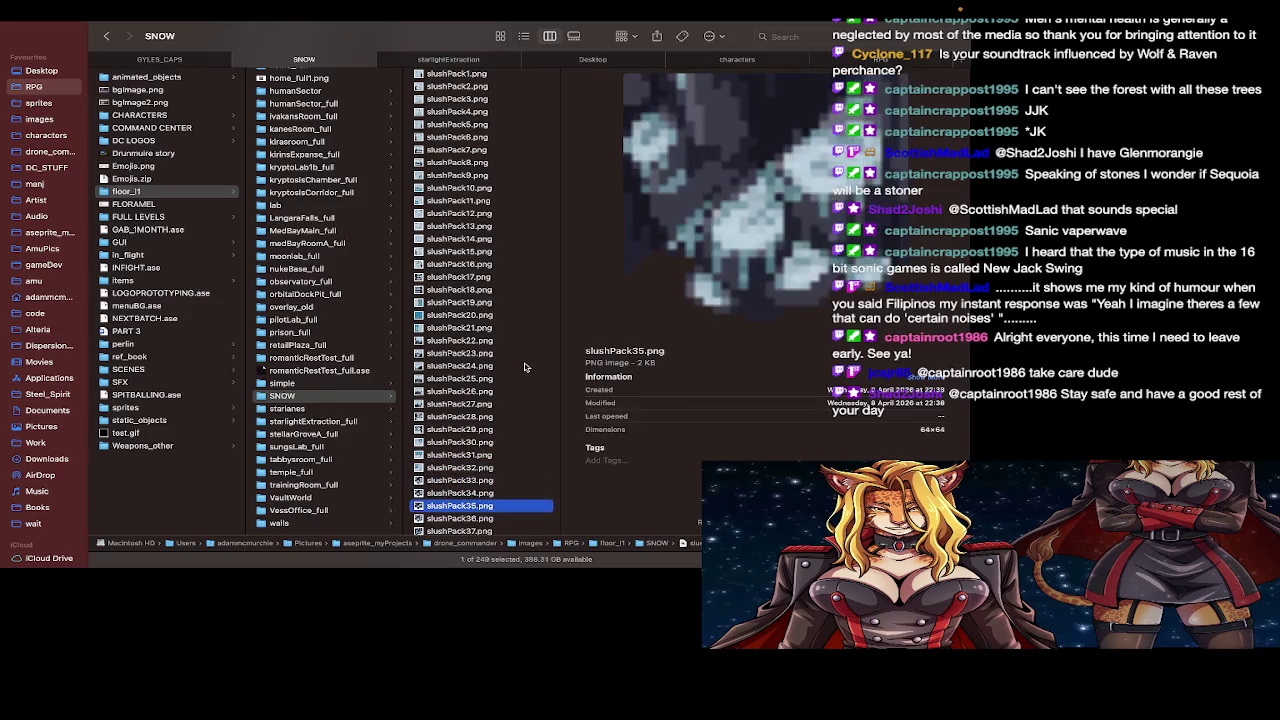
key("Down")
key("Down")
key("Down")
scroll(425, 492, "down", 3)
scroll(425, 492, "down", 1)
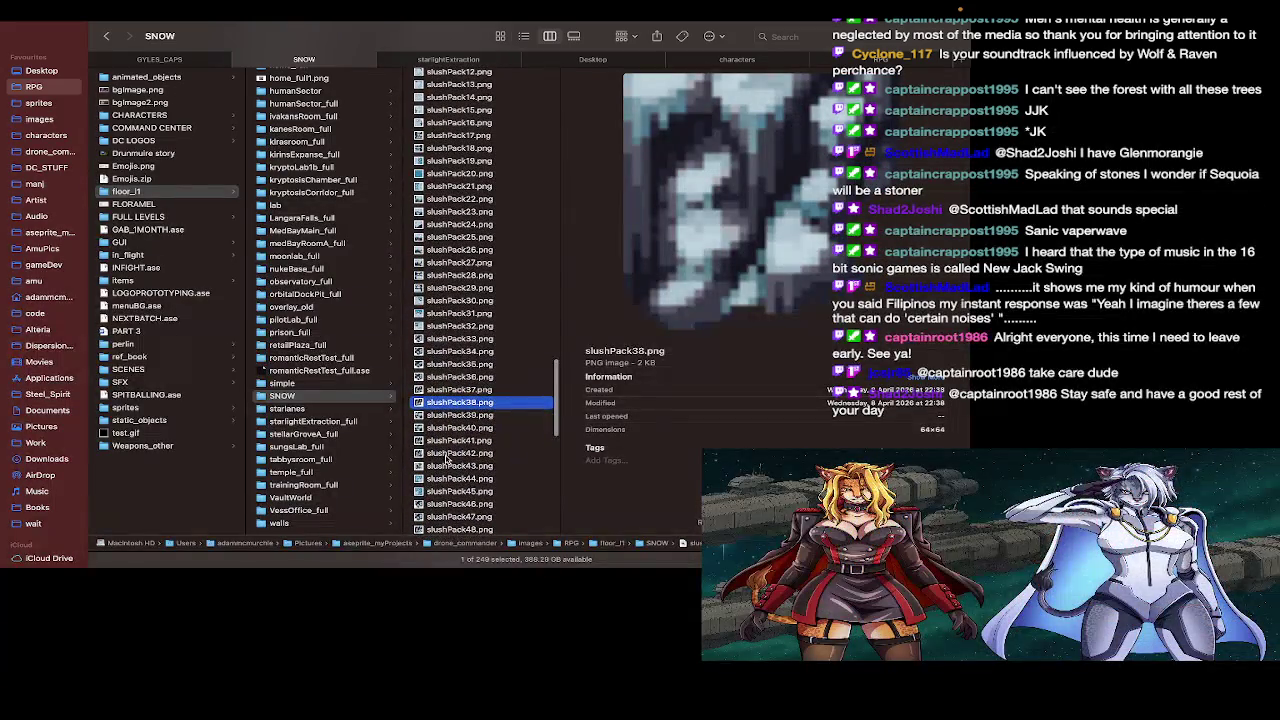
key("Down")
key("Down")
key("Down")
scroll(445, 460, "down", 3)
key("Down")
key("Down")
key("Down")
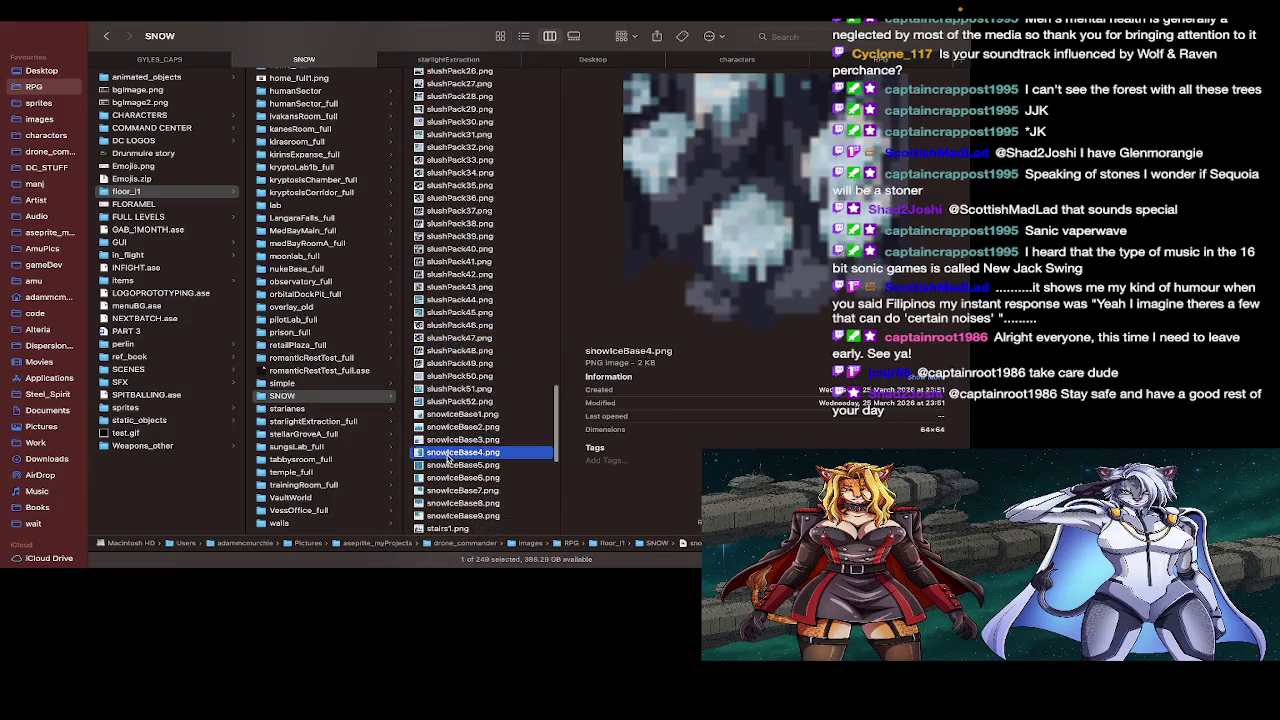
scroll(447, 458, "down", 4)
Step: Preview stairs2, surfaceIce11, the frozen waterfall and waterfall stream tiles, ending back on PROGRESS.ase
left_click(447, 454)
scroll(447, 457, "down", 3)
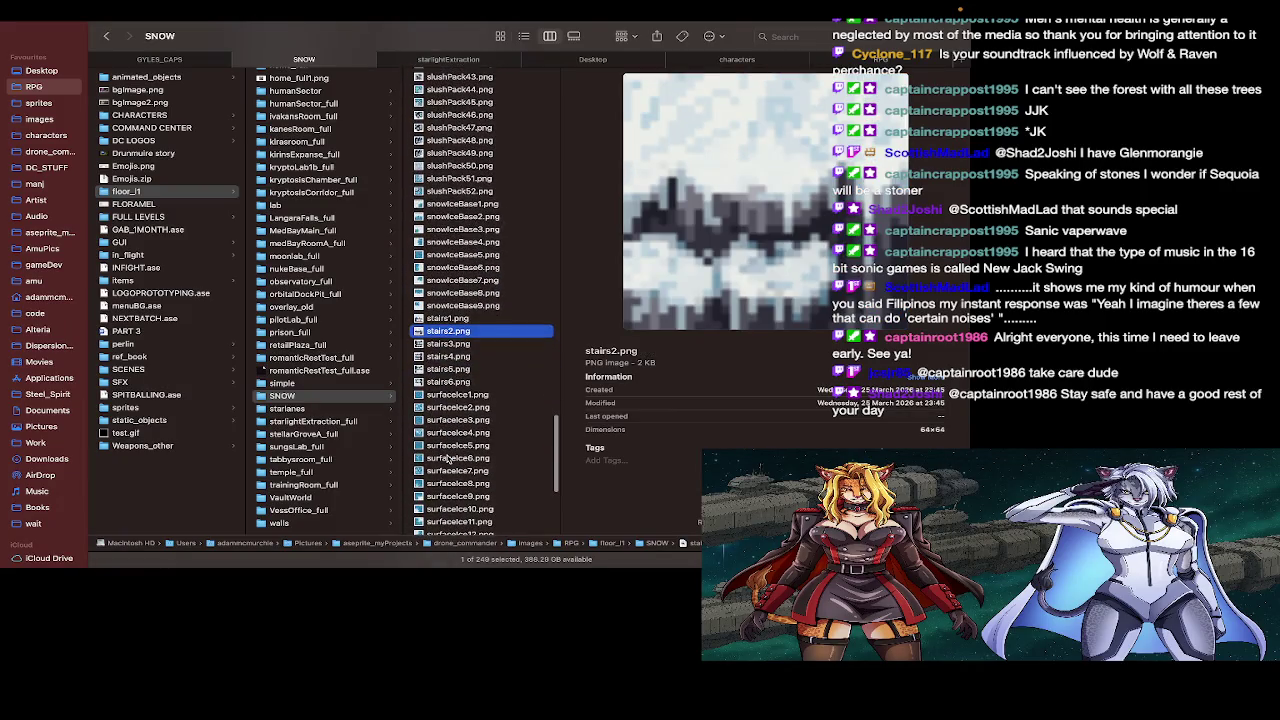
left_click(450, 458)
scroll(450, 460, "down", 3)
key("Down")
key("Down")
key("Down")
key("Down")
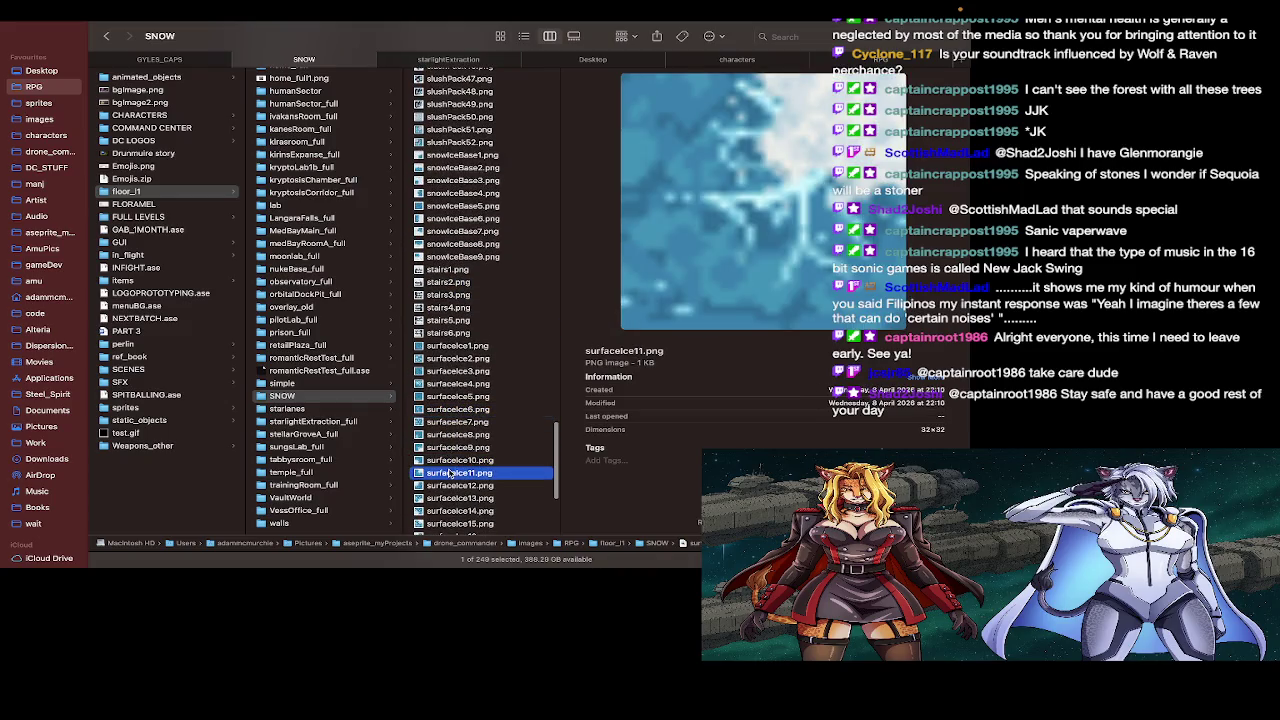
key("Down")
key("Down")
key("Down")
key("Down")
key("Down")
key("Down")
key("Down")
key("Down")
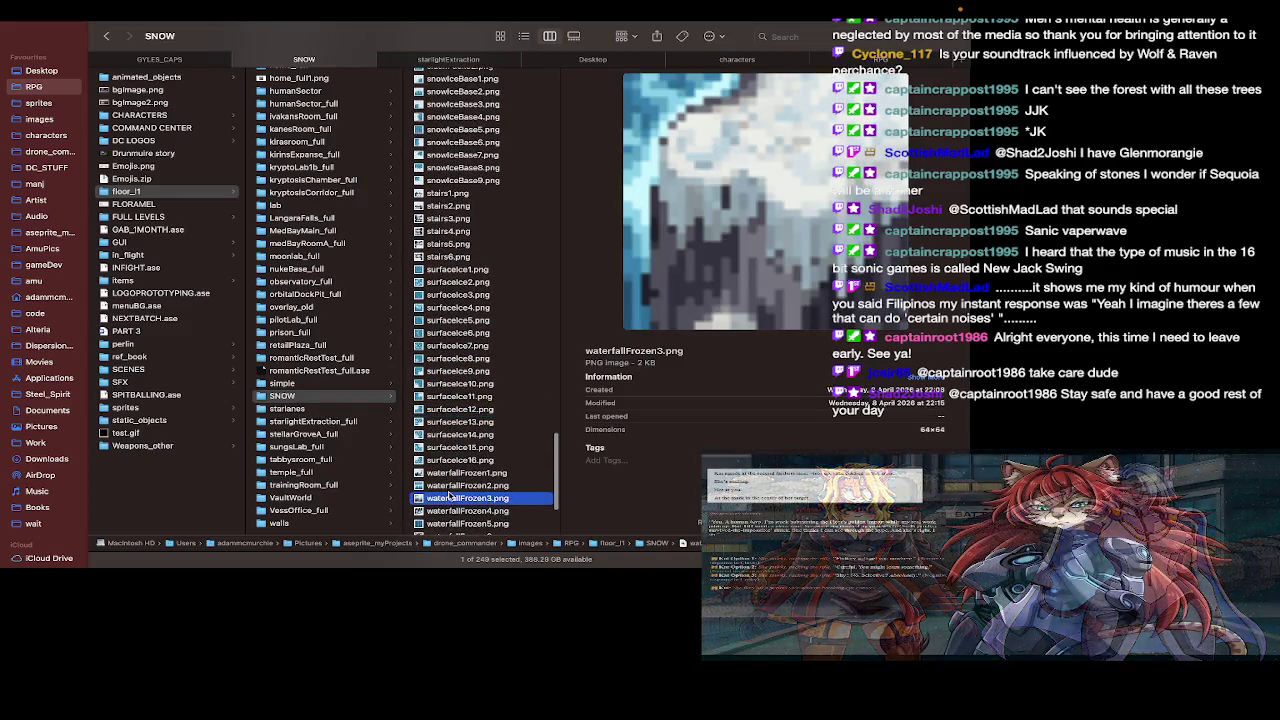
scroll(450, 495, "down", 2)
key("Down")
key("Down")
key("Down")
key("Down")
key("Down")
key("Down")
key("Down")
key("Down")
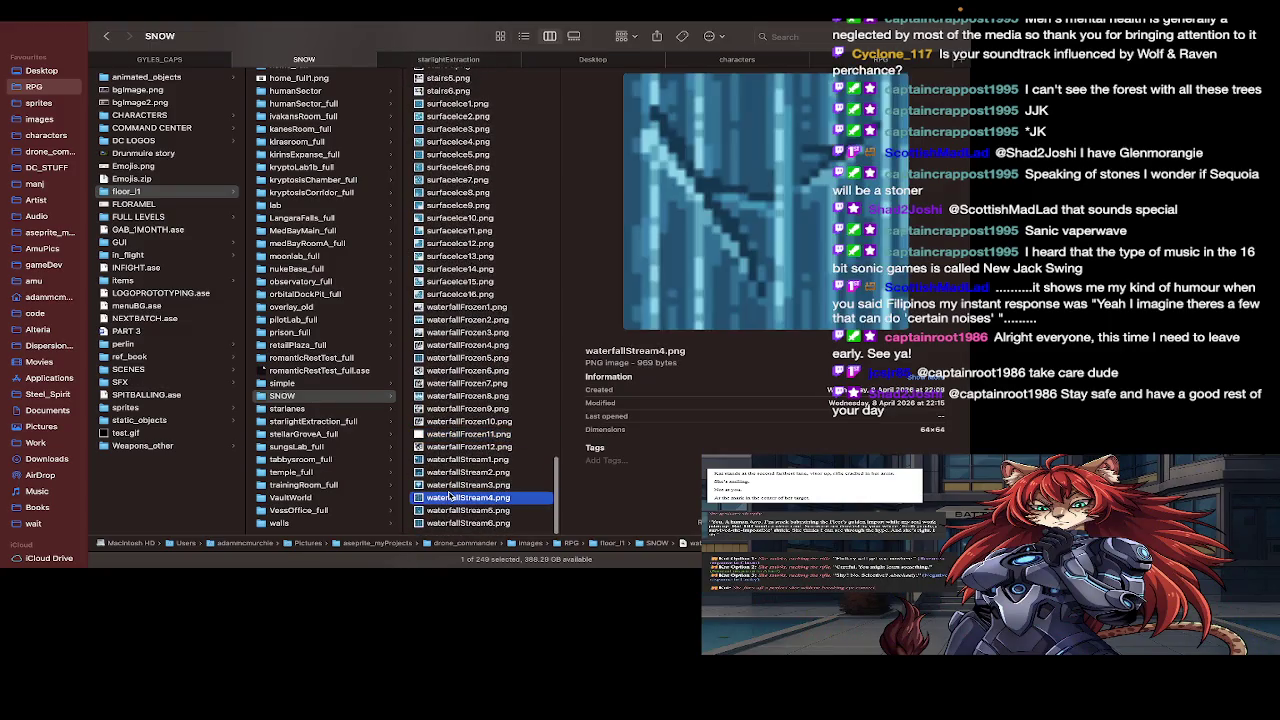
key("Up")
key("Up")
key("Up")
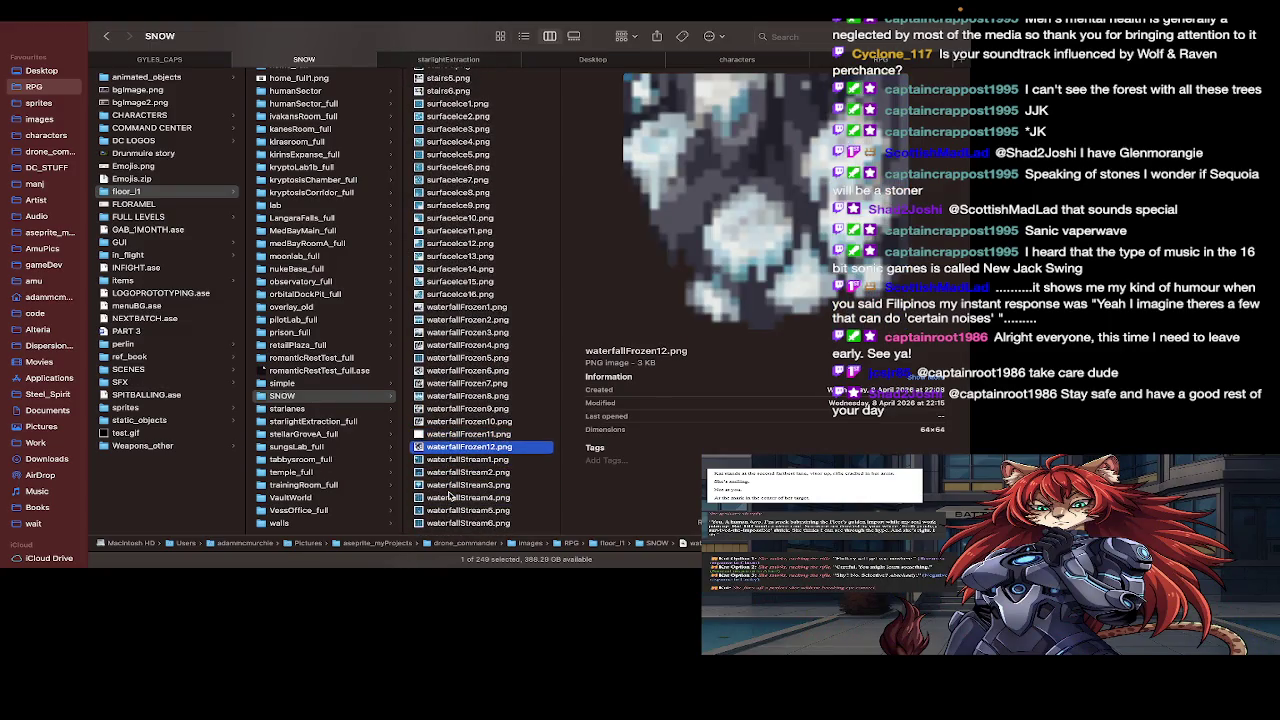
key("Down")
key("Down")
key("super+Tab")
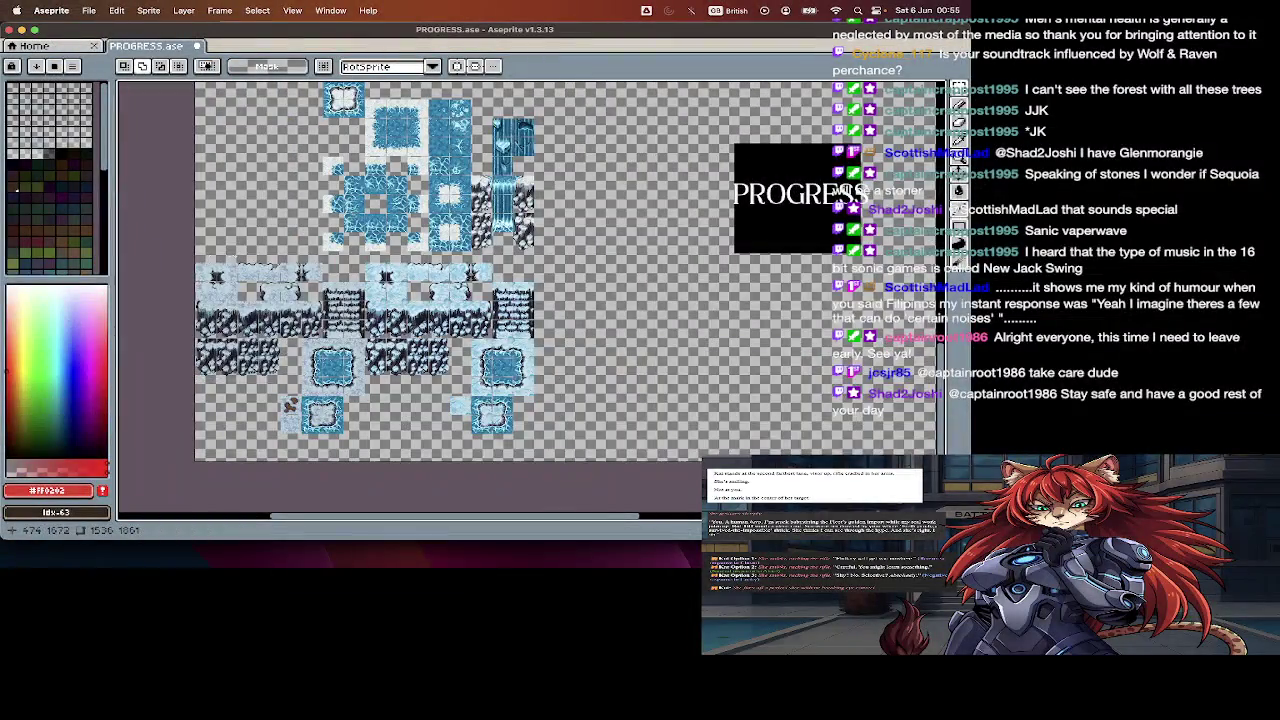
Step: Pan over PROGRESS.ase's tiles, select the Move tool, and switch to REF.md in Sublime Text
scroll(450, 300, "up", 3)
scroll(450, 300, "up", 3)
scroll(450, 300, "up", 2)
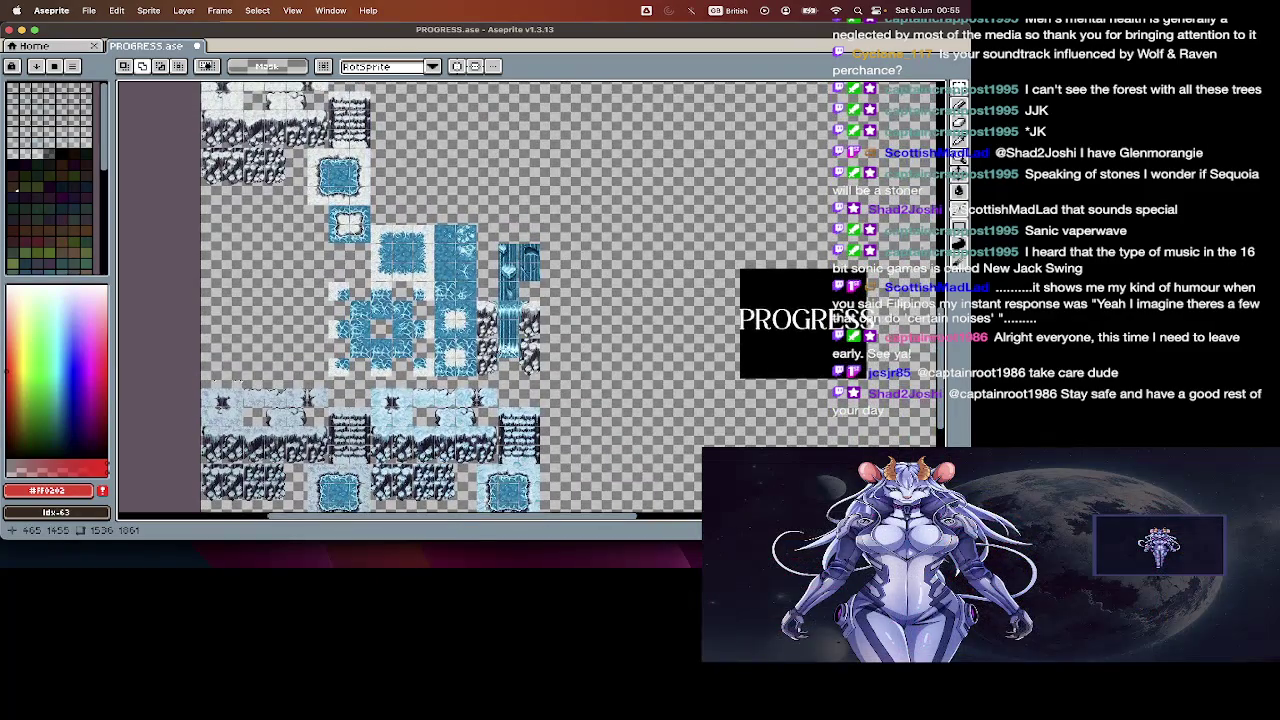
scroll(450, 300, "down", 2)
scroll(450, 300, "down", 2)
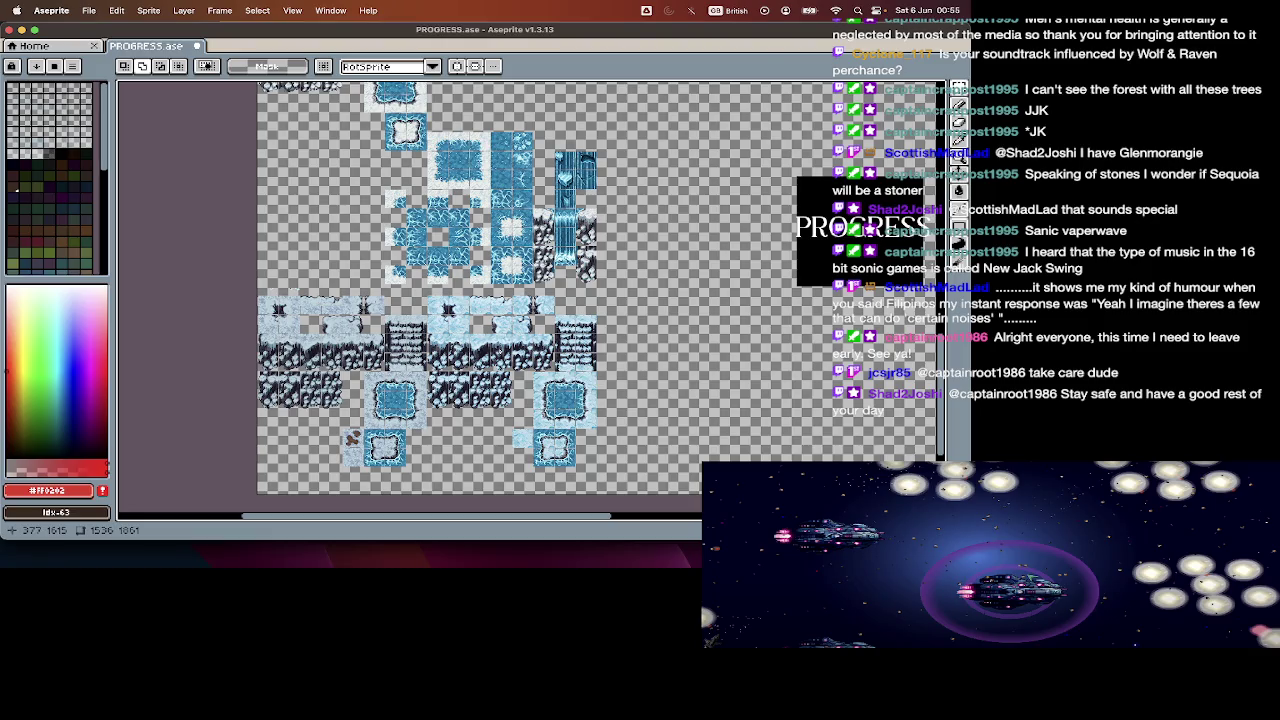
key("v")
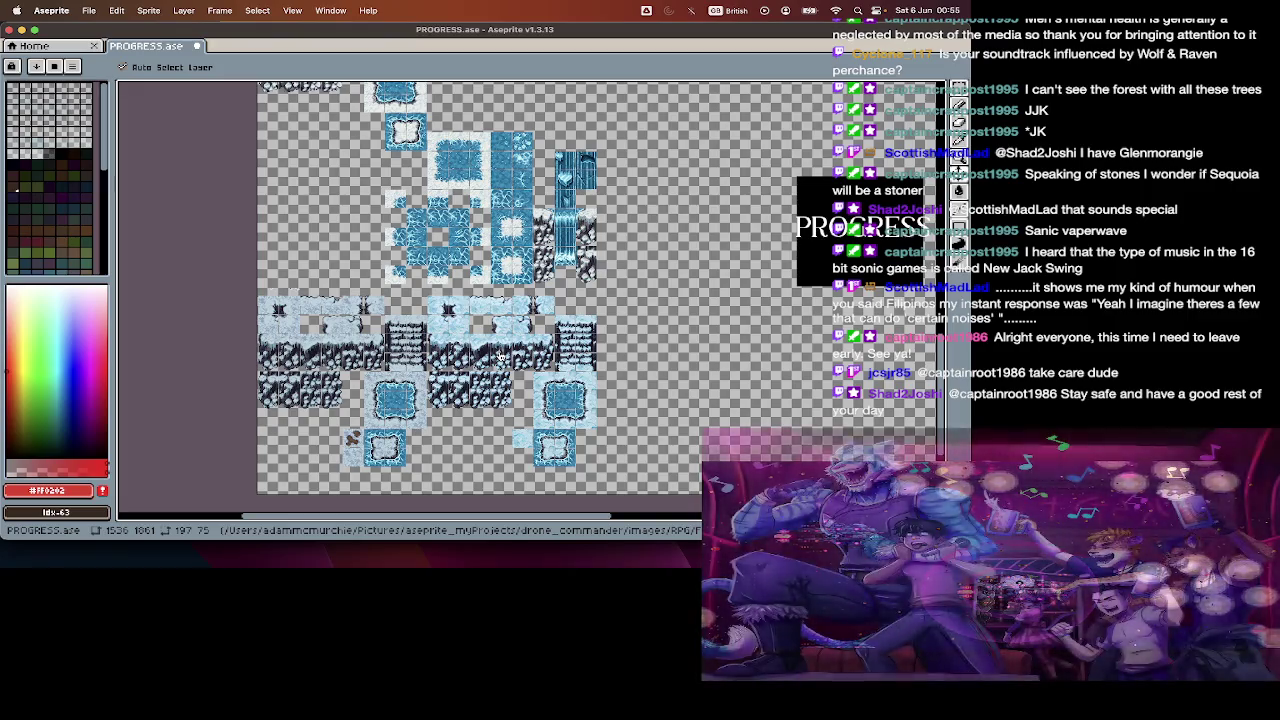
key("super+Tab")
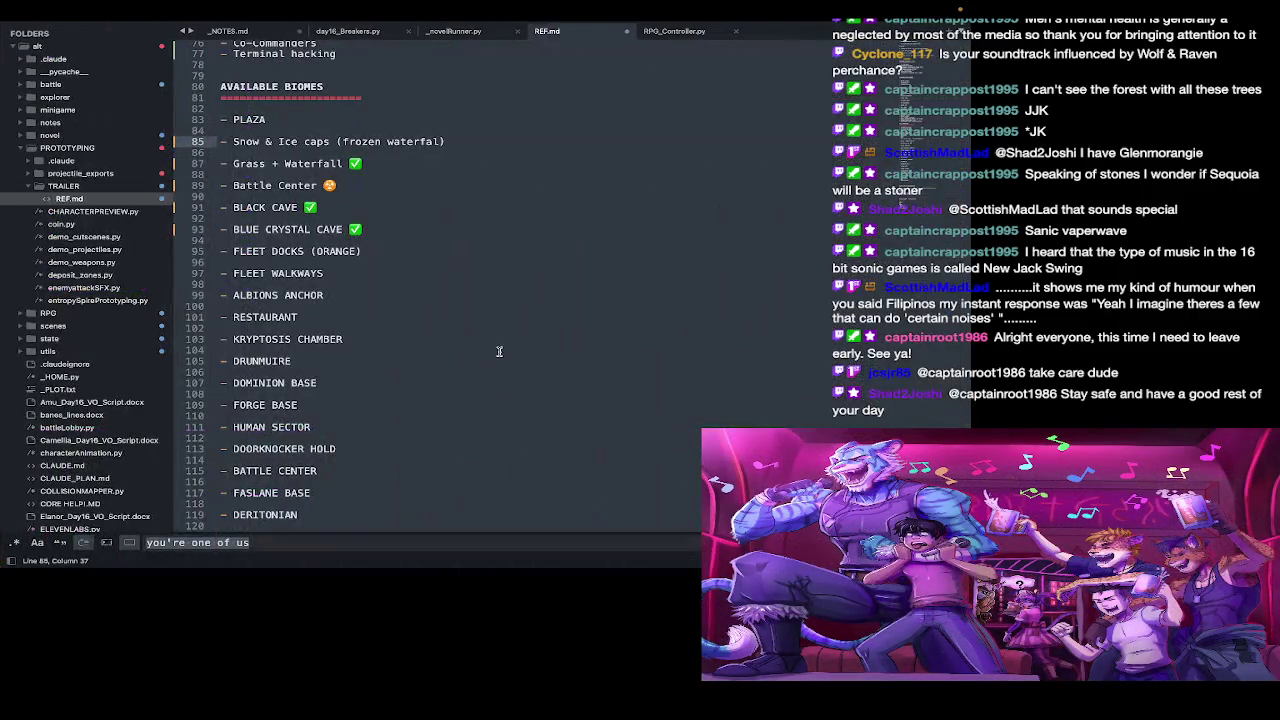
Step: Search all 746 project files for 'slushpack'
type("slush")
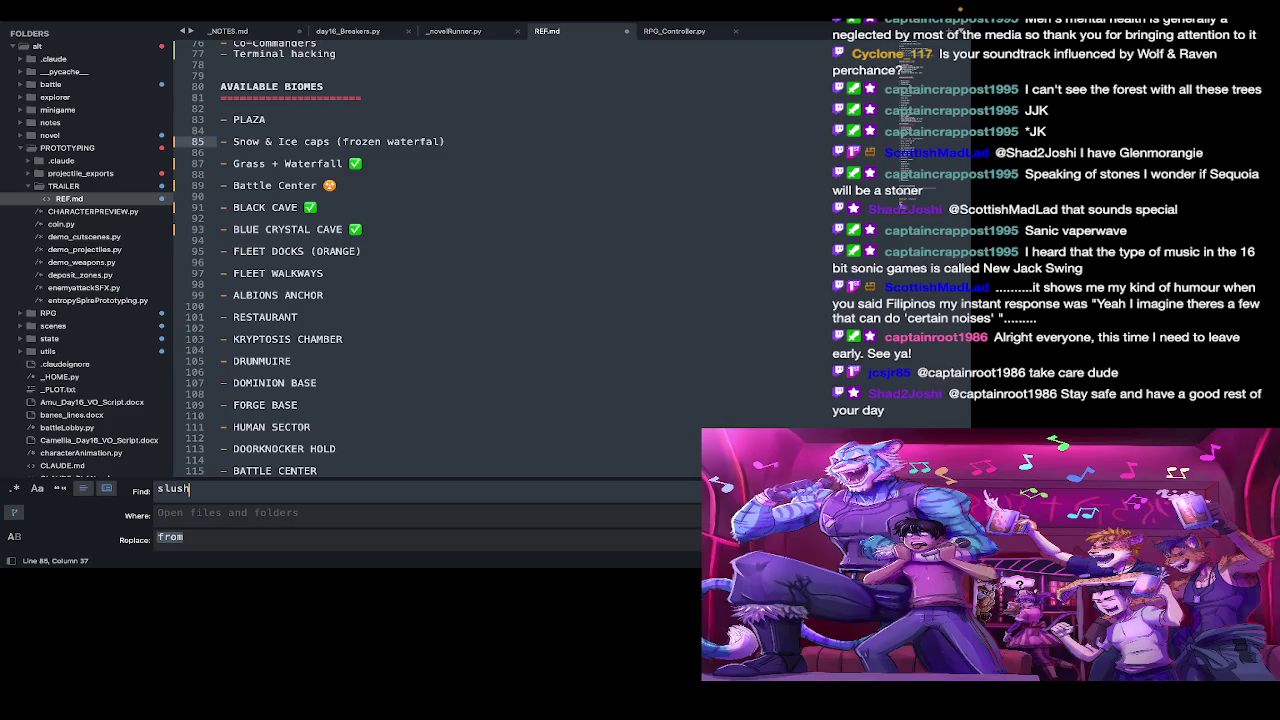
type("pack")
key("Return")
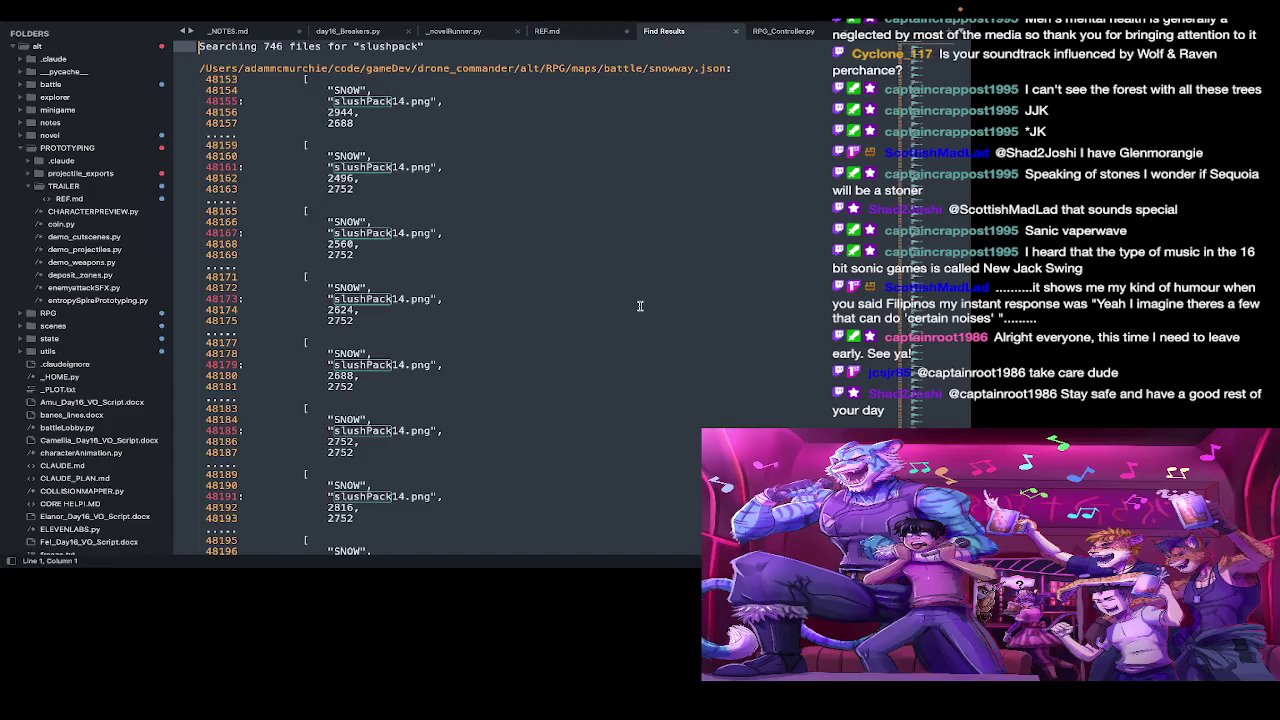
scroll(640, 306, "down", 10)
scroll(640, 306, "down", 10)
scroll(640, 306, "down", 10)
scroll(640, 306, "down", 10)
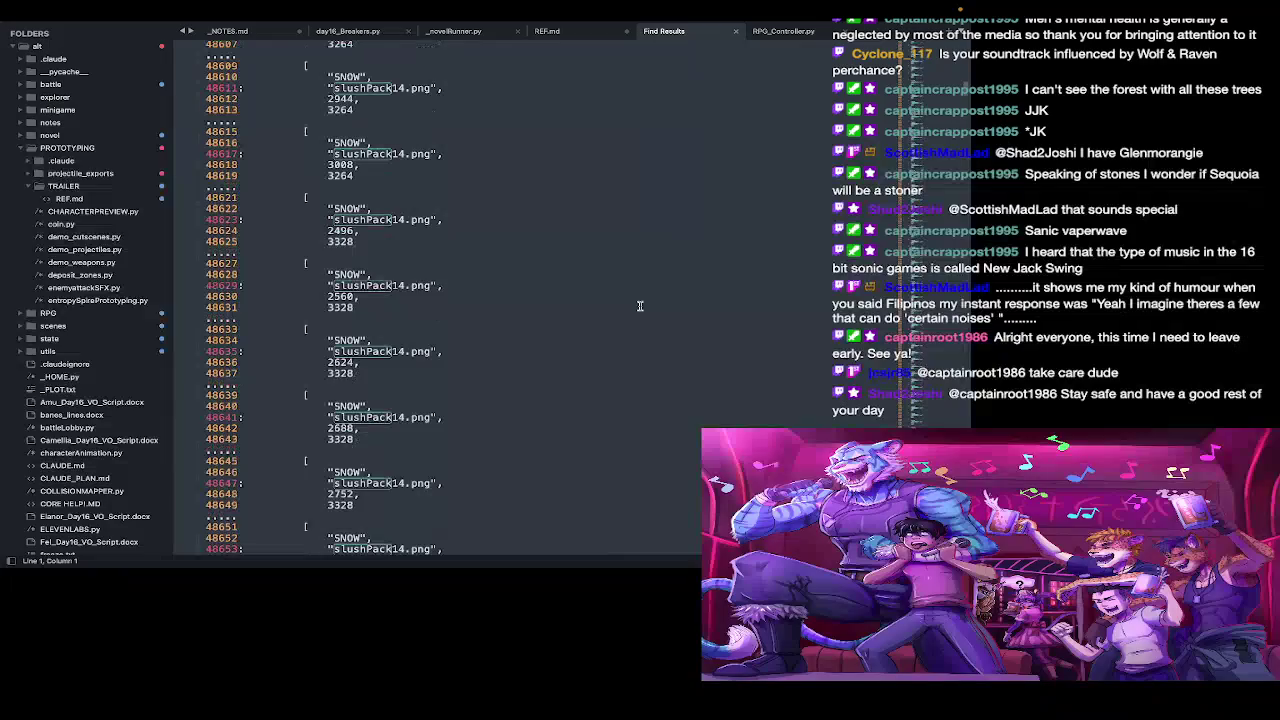
Step: Review the slushPack14.png matches in snowway.json, then close the Find Results tab
scroll(640, 306, "up", 20)
scroll(644, 311, "up", 20)
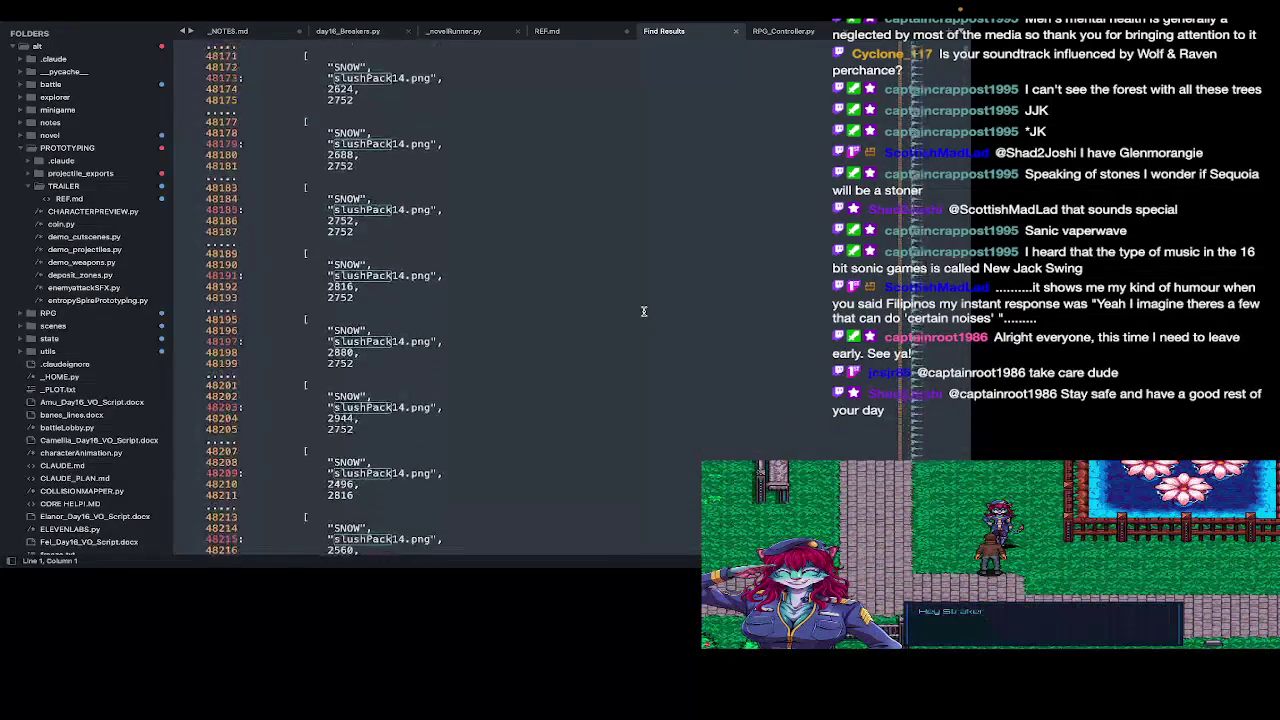
scroll(644, 311, "down", 15)
scroll(644, 311, "down", 15)
scroll(644, 311, "down", 10)
scroll(644, 311, "down", 10)
scroll(644, 311, "down", 10)
scroll(772, 436, "up", 3)
scroll(772, 436, "up", 5)
scroll(772, 436, "up", 5)
scroll(772, 436, "up", 5)
scroll(772, 436, "up", 5)
scroll(772, 436, "up", 5)
scroll(772, 436, "up", 5)
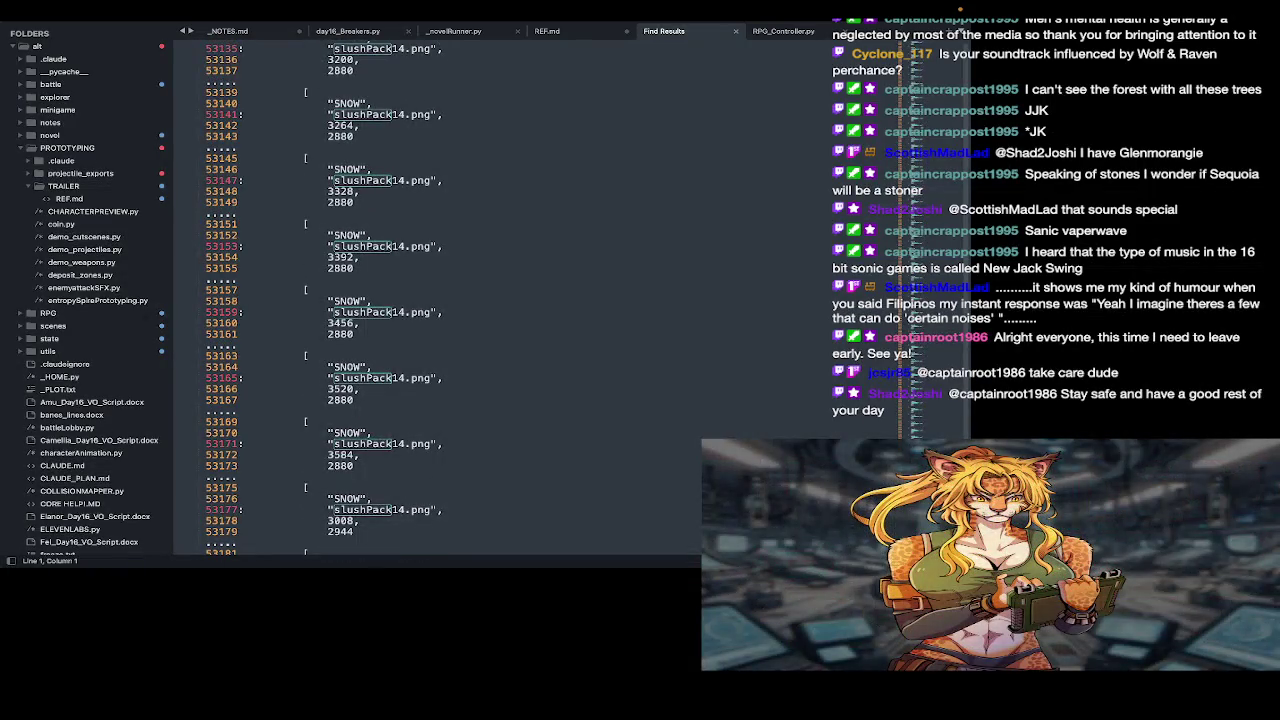
left_click_drag(916, 115, 903, 26)
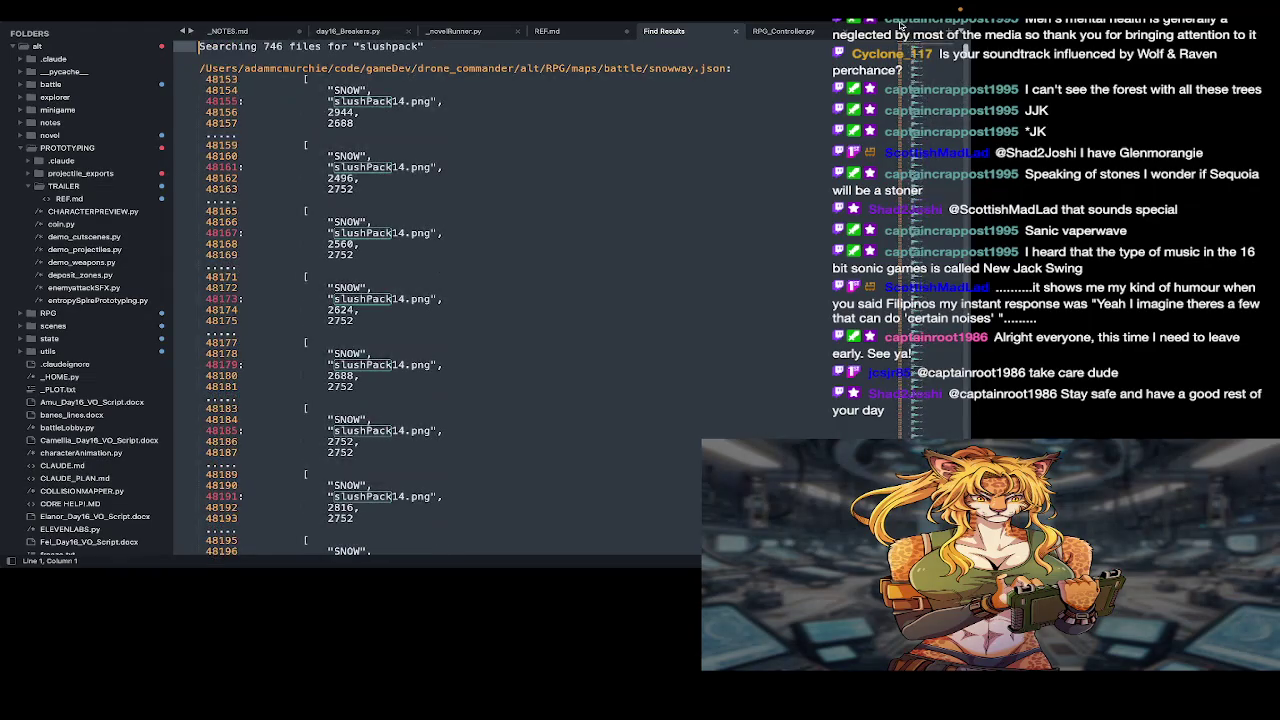
key("super+w")
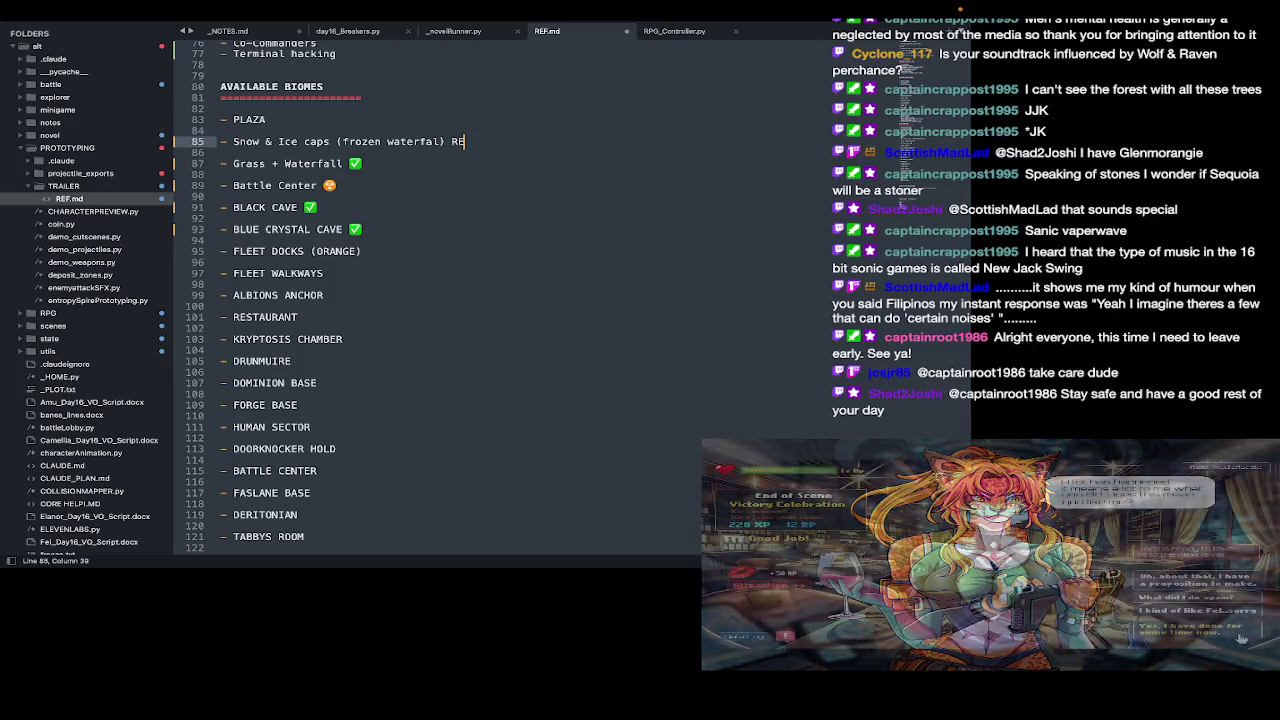
Step: Add the note 'RE-DO SLUSHPACK' at the end of line 85 in REF.md and save
type("RE-DO SLUCK")
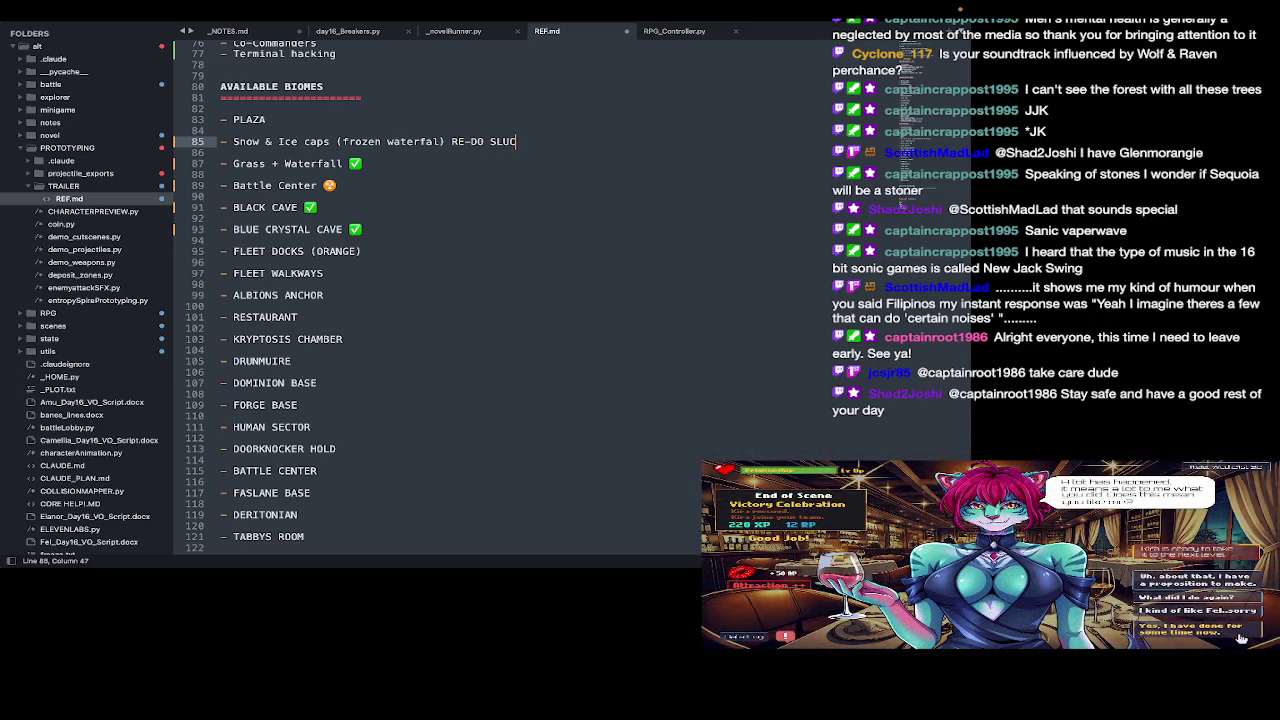
key("BackSpace")
type("SHPACK")
key("ctrl+s")
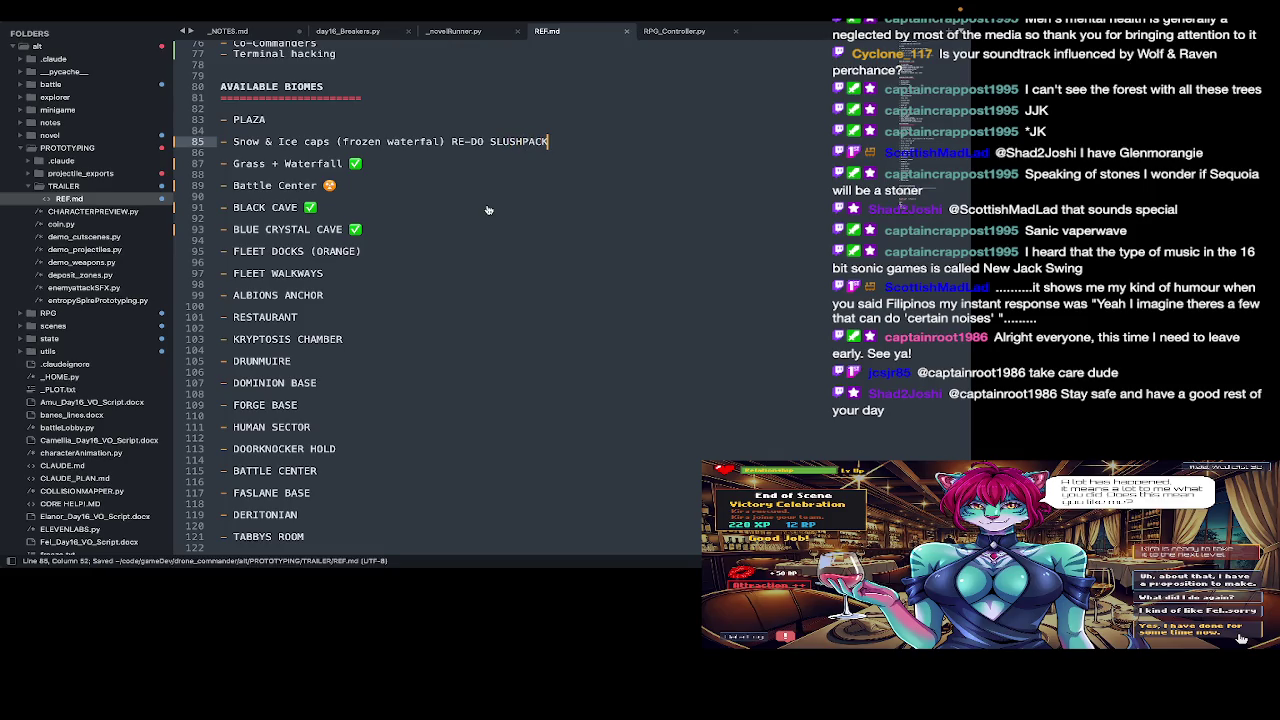
Step: Glance over the tile sheet in Aseprite, then bring Finder's SNOW folder forward
key("super+Tab")
scroll(474, 266, "up", 3)
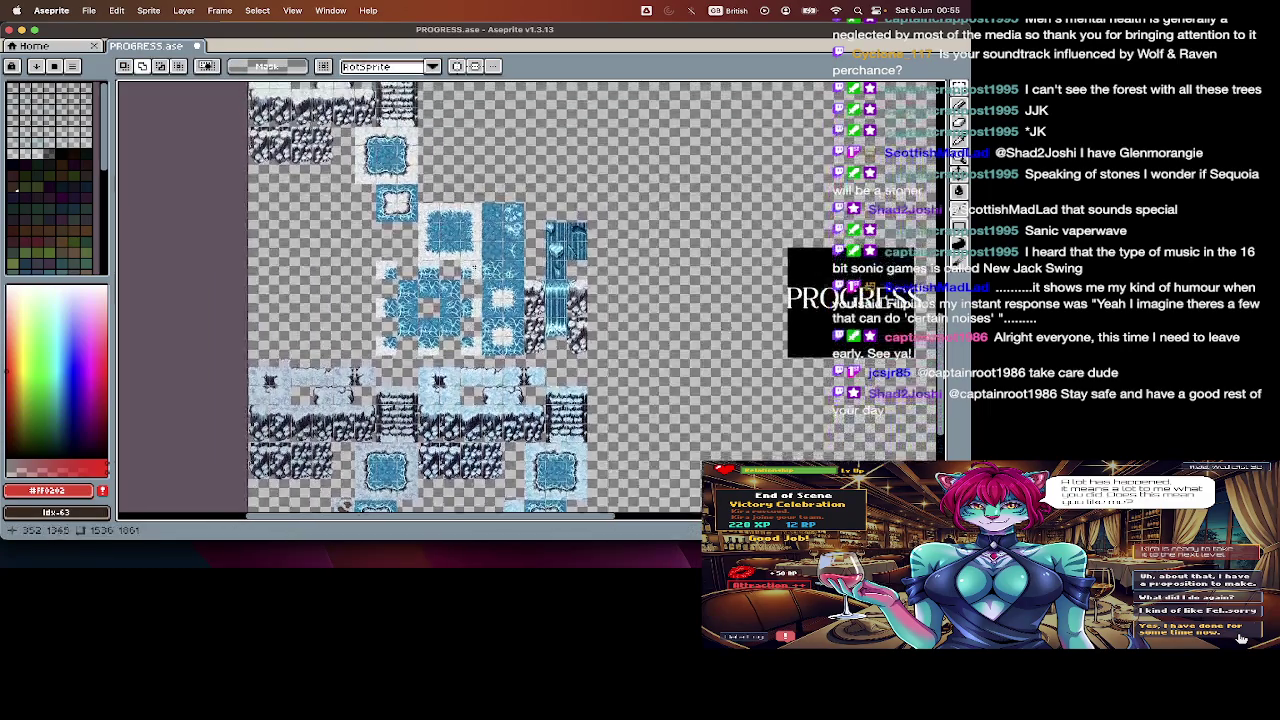
scroll(474, 266, "up", 3)
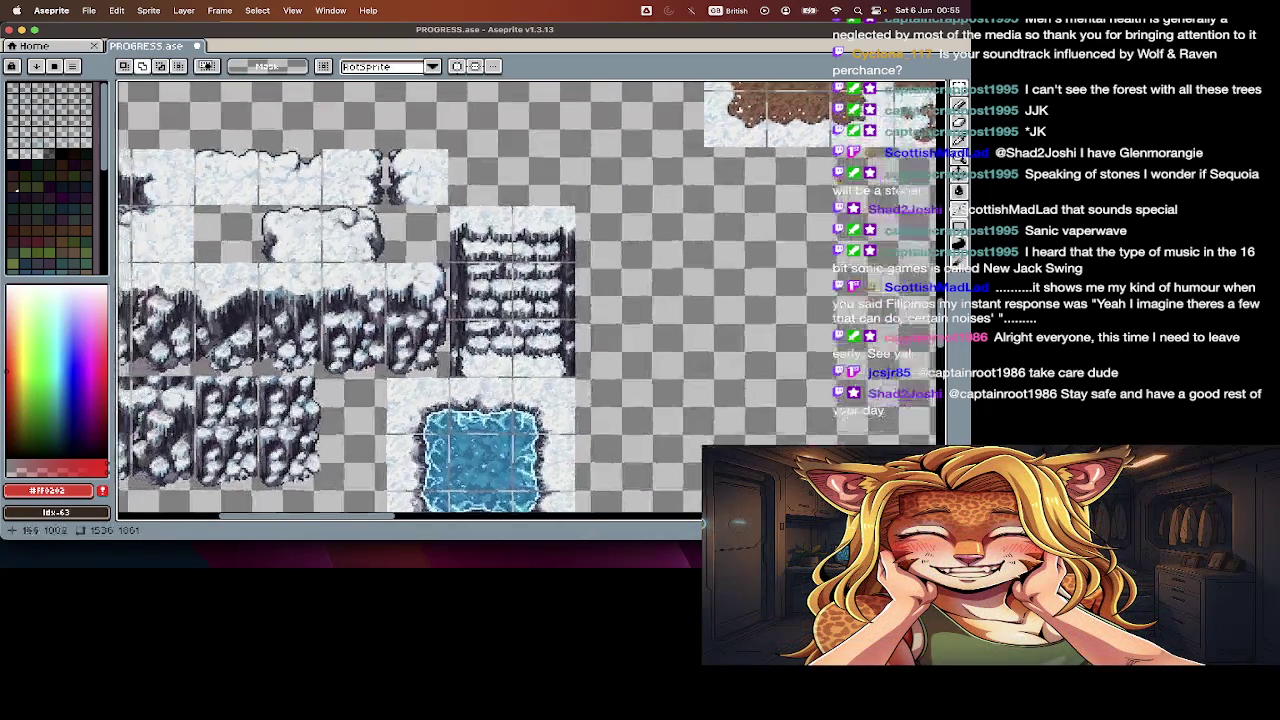
key("super+Tab")
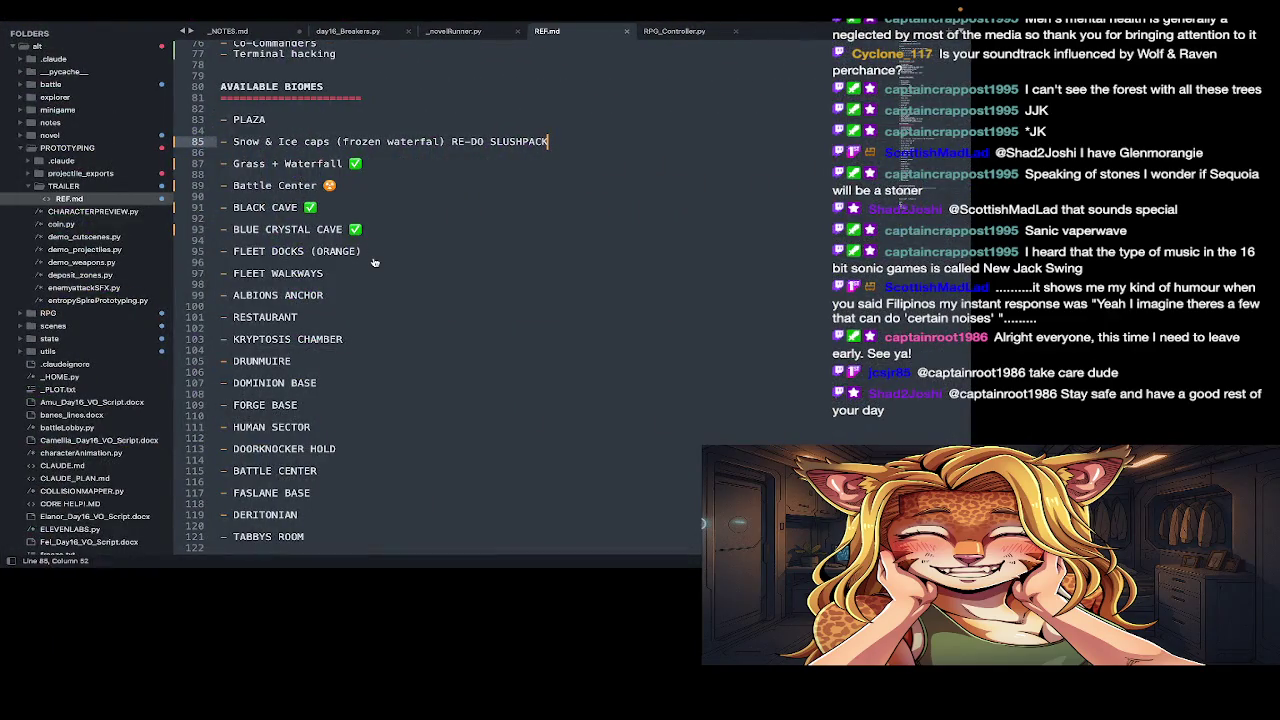
key("super+Tab")
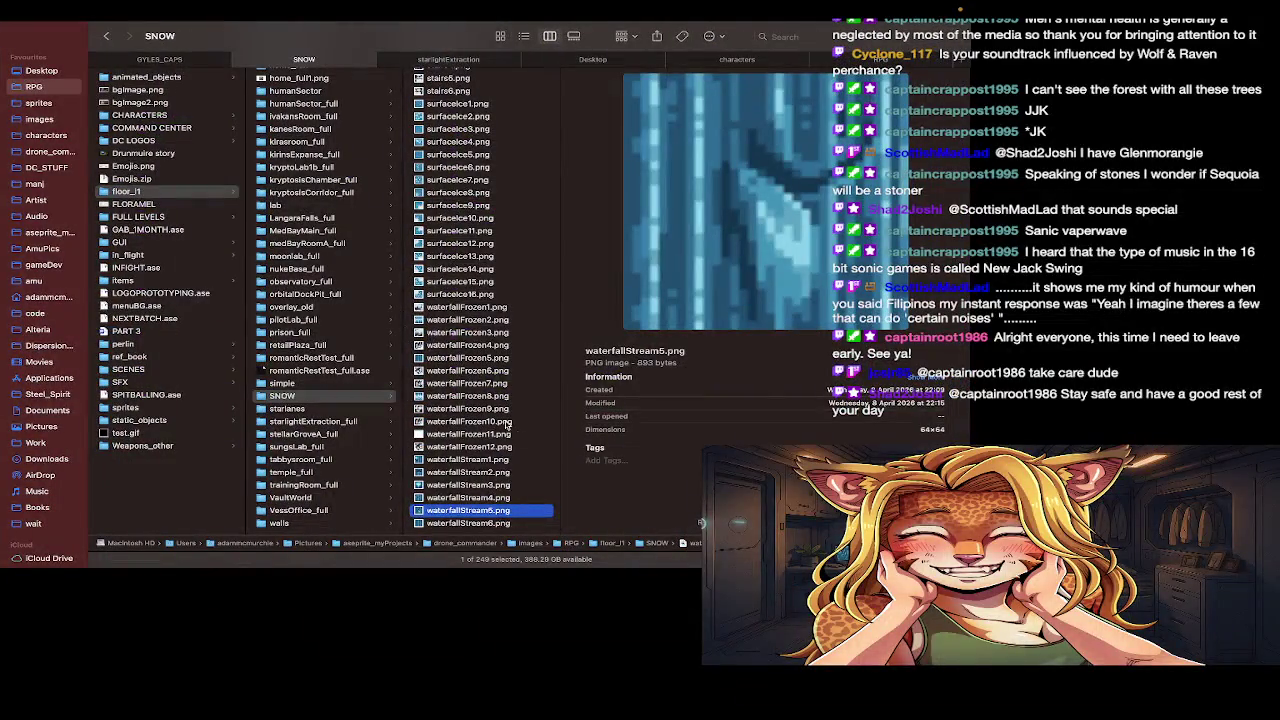
Step: Preview waterfallStream5 and the snowIceBase tiles (snowIceBase5, snowIceBase3) in the SNOW folder
key("Down")
scroll(487, 432, "up", 5)
left_click(425, 209)
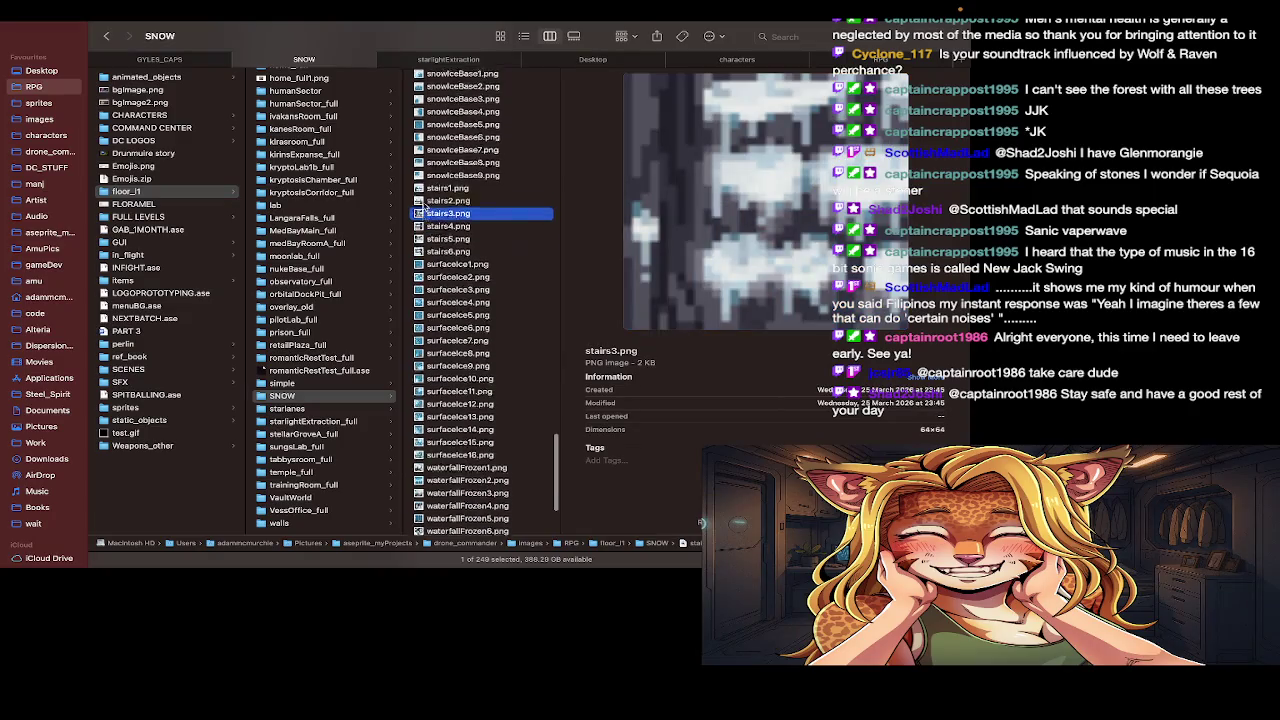
scroll(425, 209, "up", 2)
scroll(425, 207, "up", 3)
left_click(425, 201)
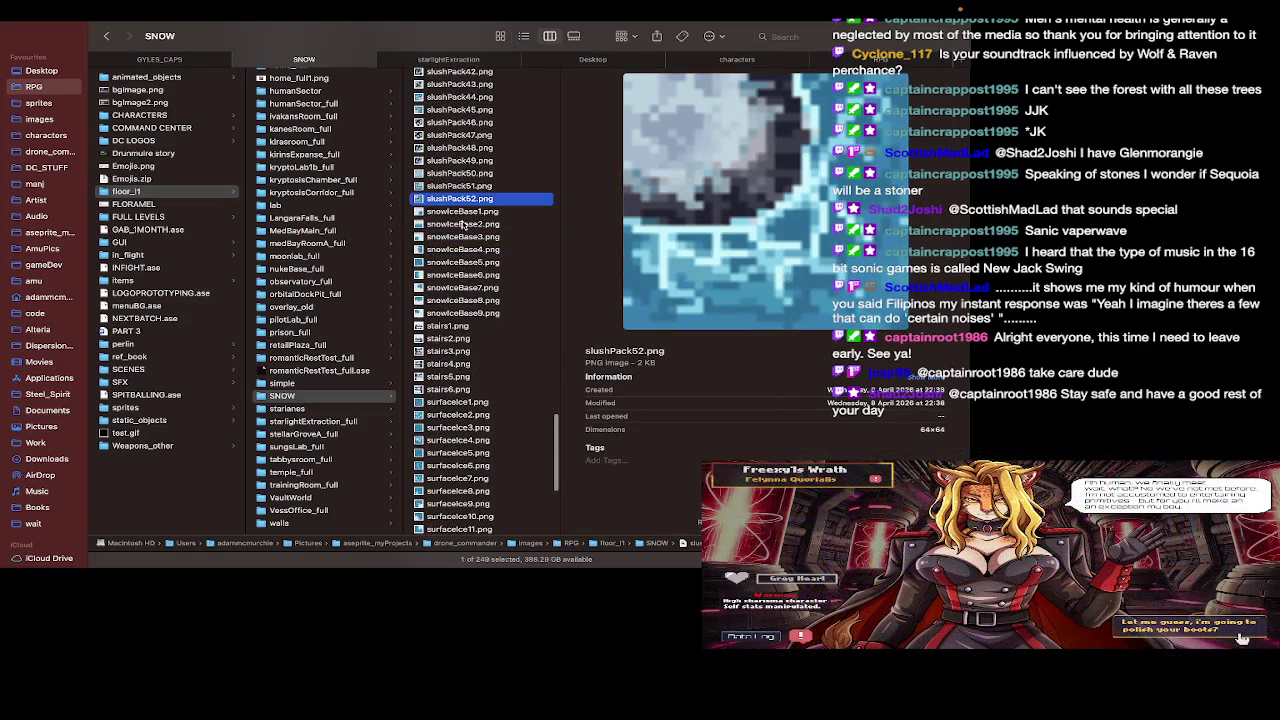
left_click(465, 235)
key("Up")
key("Up")
Step: Step up through the slushPack tiles, previewing slushPack33, slushPack29 and slushPack25
key("Up")
key("Down")
scroll(467, 218, "up", 2)
key("Up")
key("Up")
key("Up")
key("Up")
key("Up")
key("Up")
key("Up")
key("Up")
key("Up")
key("Up")
key("Up")
key("Up")
key("Up")
key("Up")
key("Up")
key("Up")
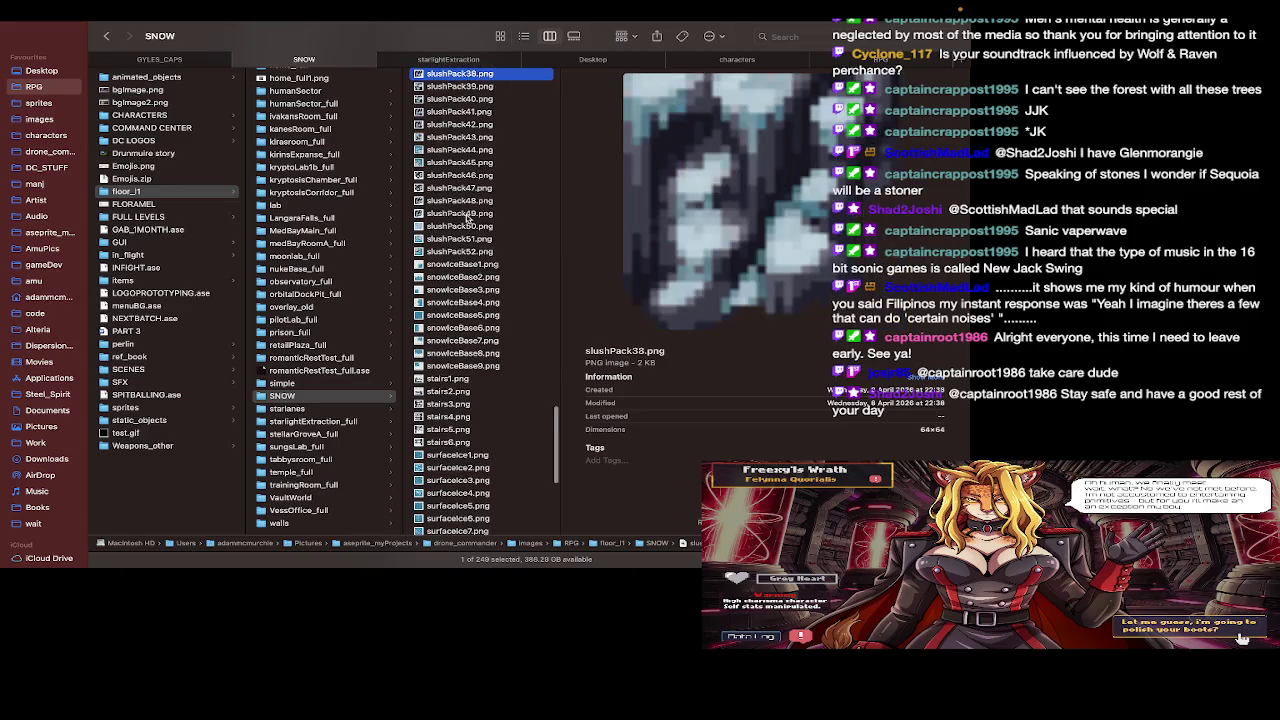
key("Up")
key("Up")
key("Up")
key("Up")
key("Up")
key("Up")
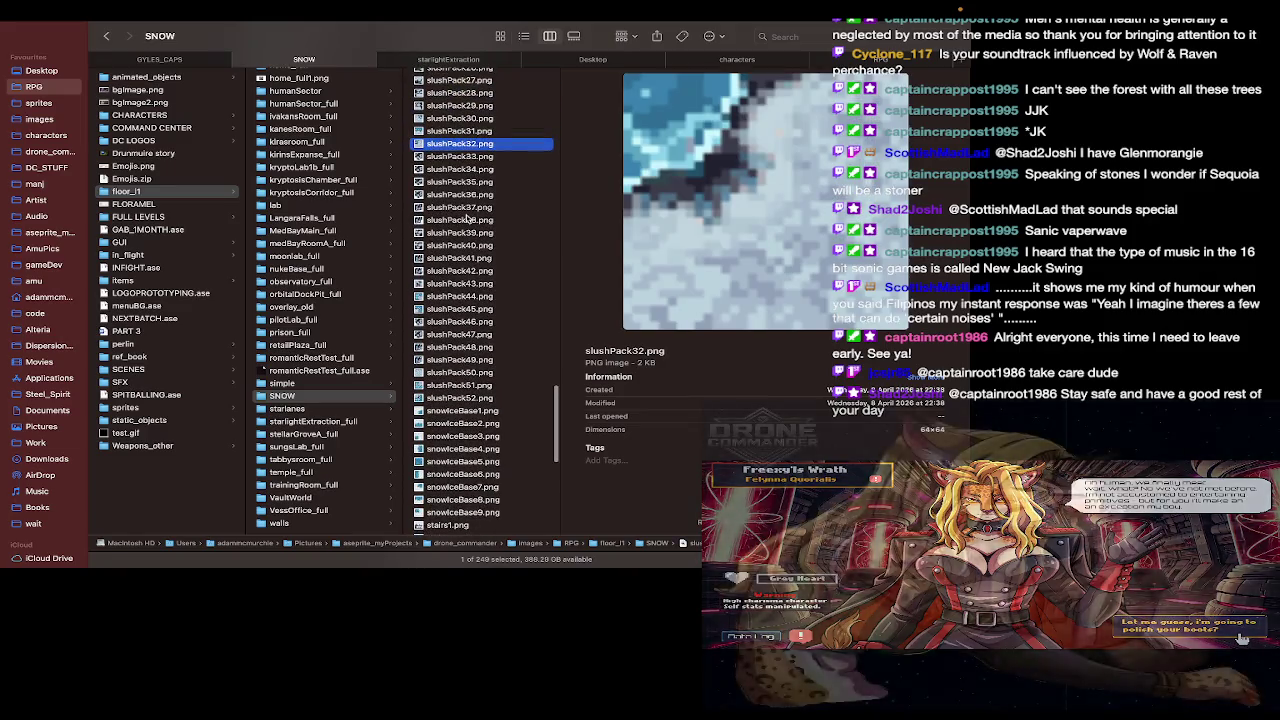
key("Up")
key("Up")
key("Up")
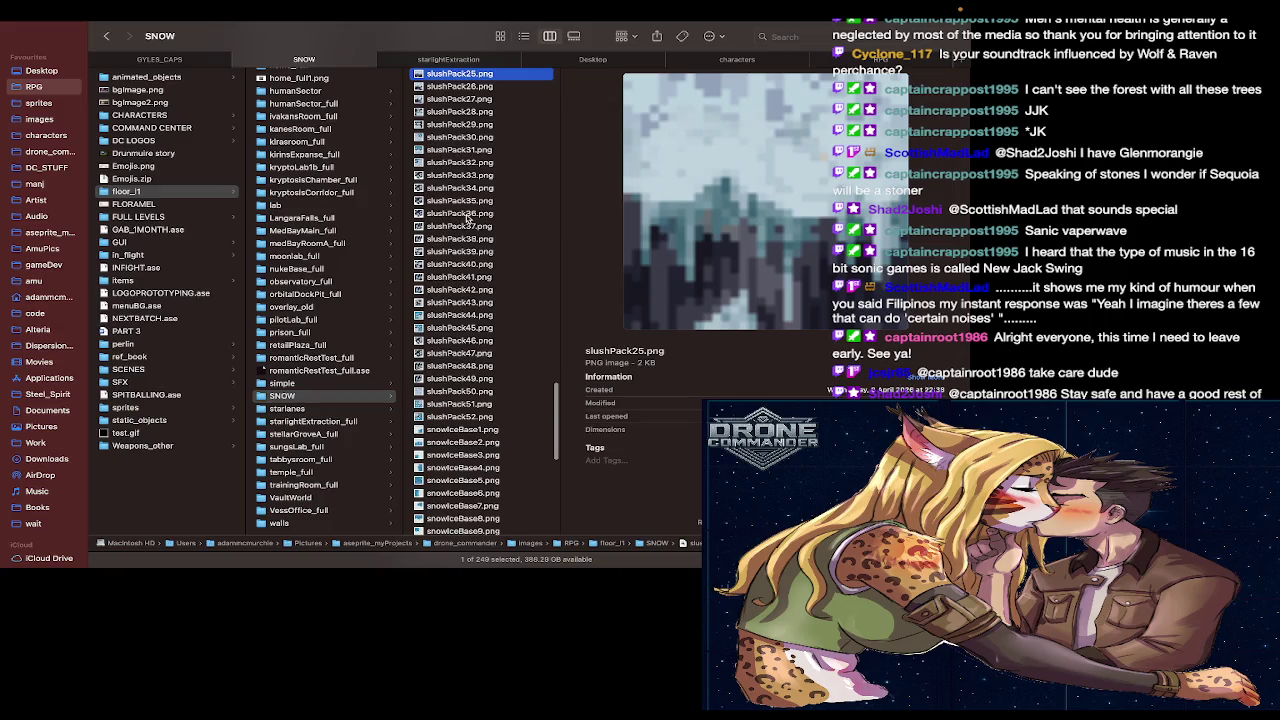
key("Up")
key("Up")
key("Up")
Step: Preview the iceSnowLake21, cliffEdges16 and boundariesSnowSlush7 tiles
scroll(465, 217, "up", 5)
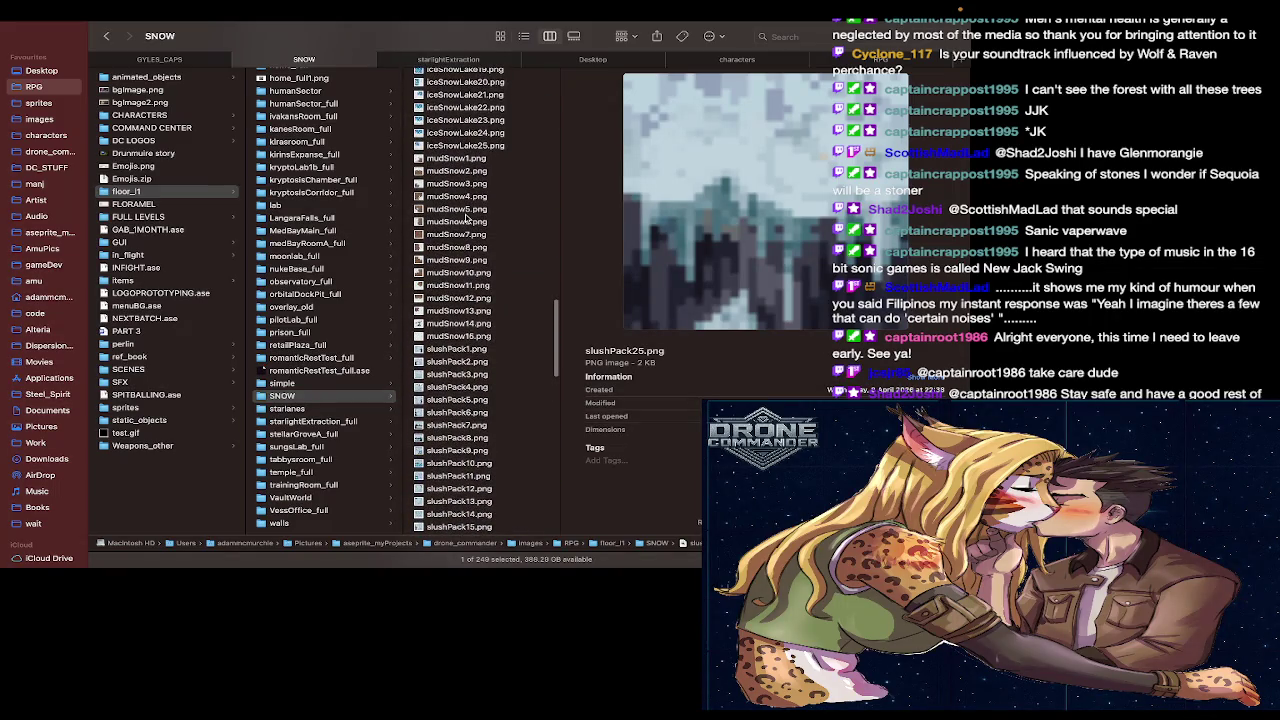
scroll(465, 217, "up", 4)
left_click(465, 213)
scroll(465, 217, "up", 3)
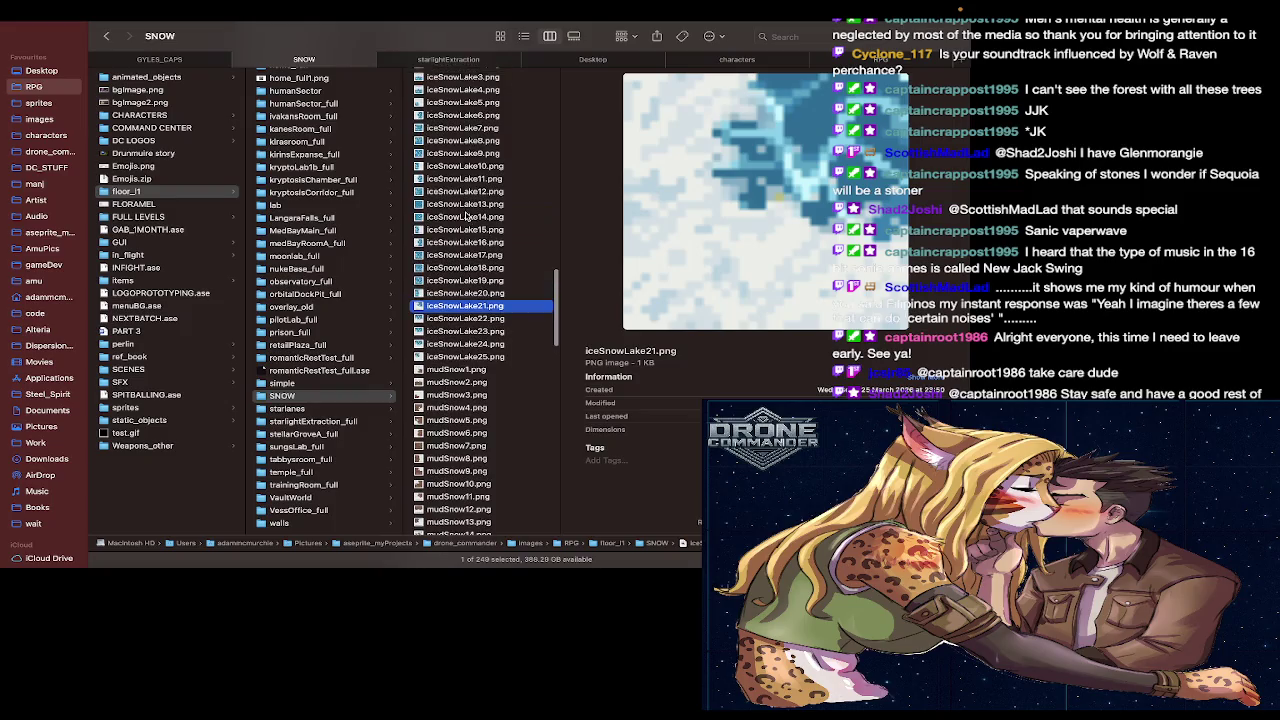
scroll(317, 345, "up", 5)
scroll(317, 345, "up", 5)
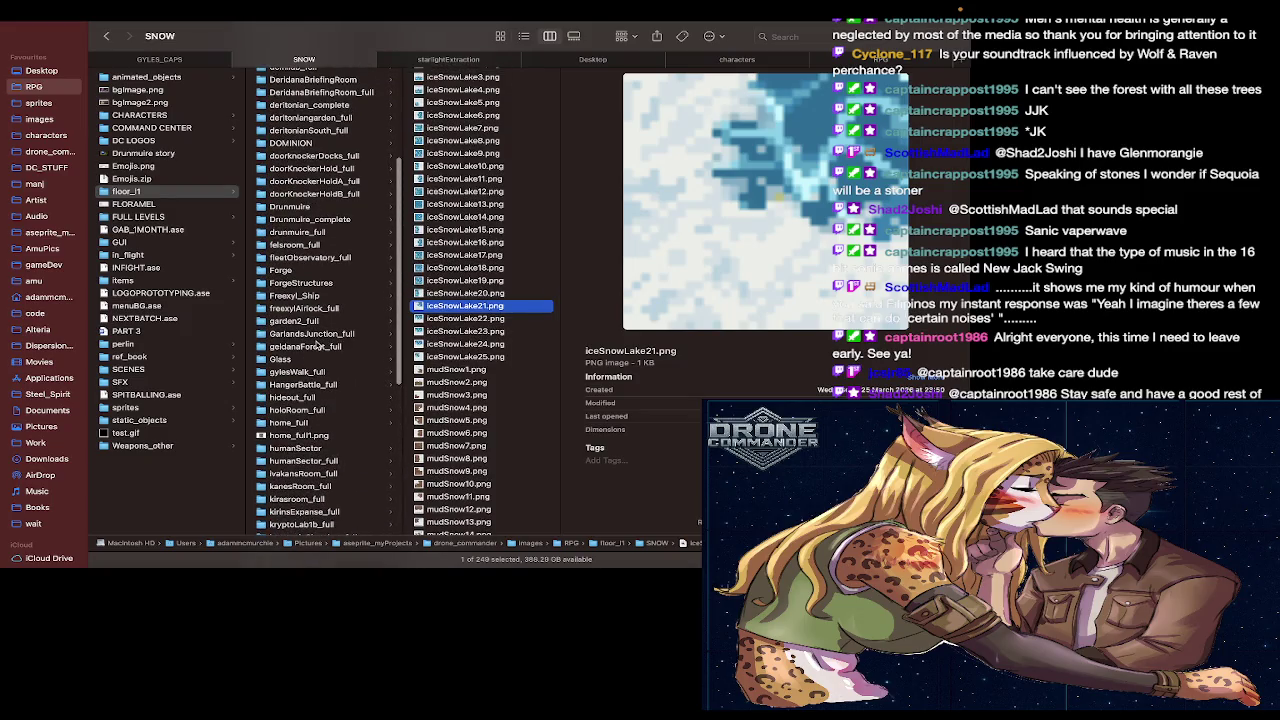
scroll(480, 250, "up", 10)
left_click(484, 197)
scroll(480, 250, "up", 5)
left_click(480, 153)
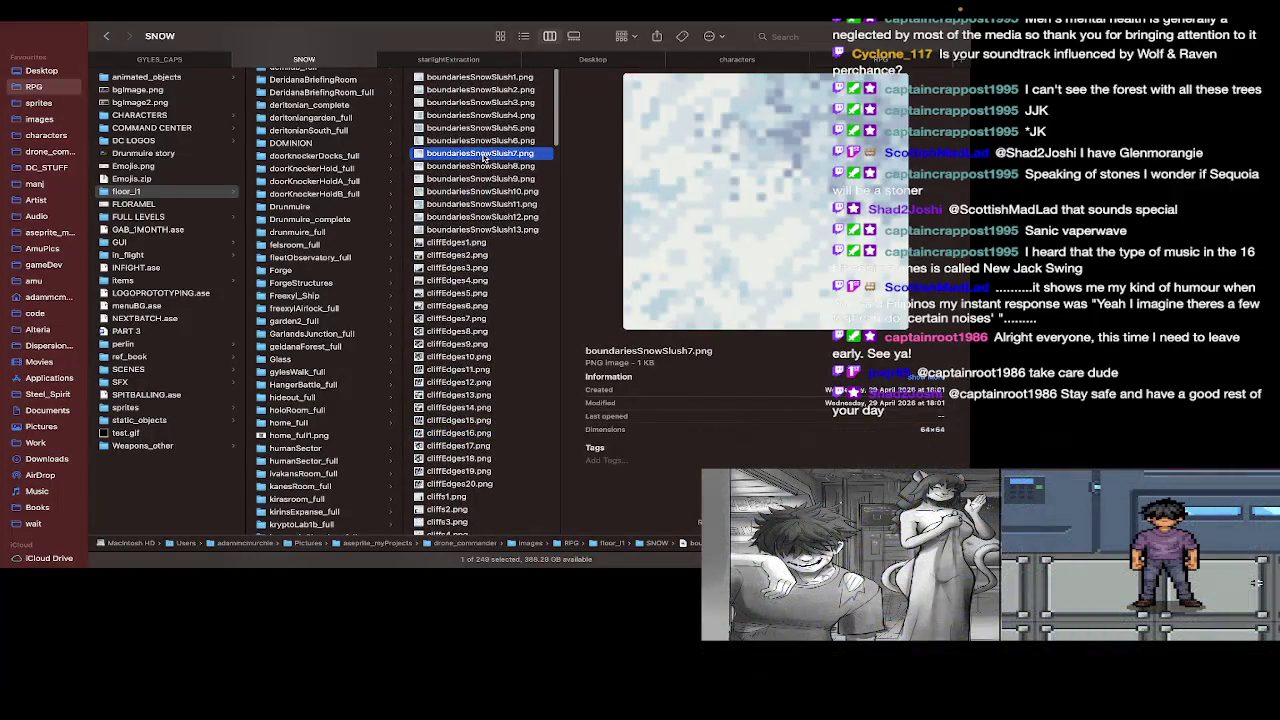
Step: Preview the cliff edge, cliffs4 and icePack7 tiles, then return to REF.md
left_click(477, 294)
scroll(477, 296, "down", 3)
left_click(477, 300)
left_click(476, 374)
scroll(476, 374, "down", 2)
scroll(476, 374, "down", 2)
left_click(472, 417)
scroll(470, 420, "down", 5)
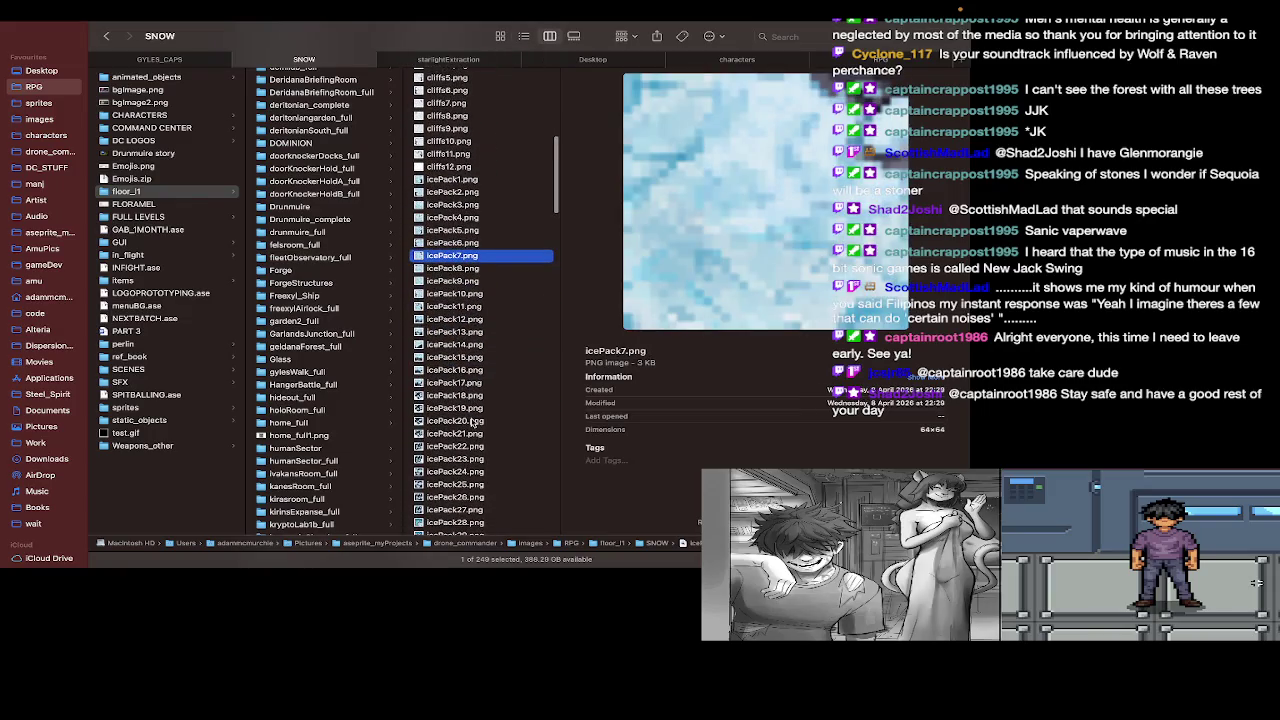
key("super+Tab")
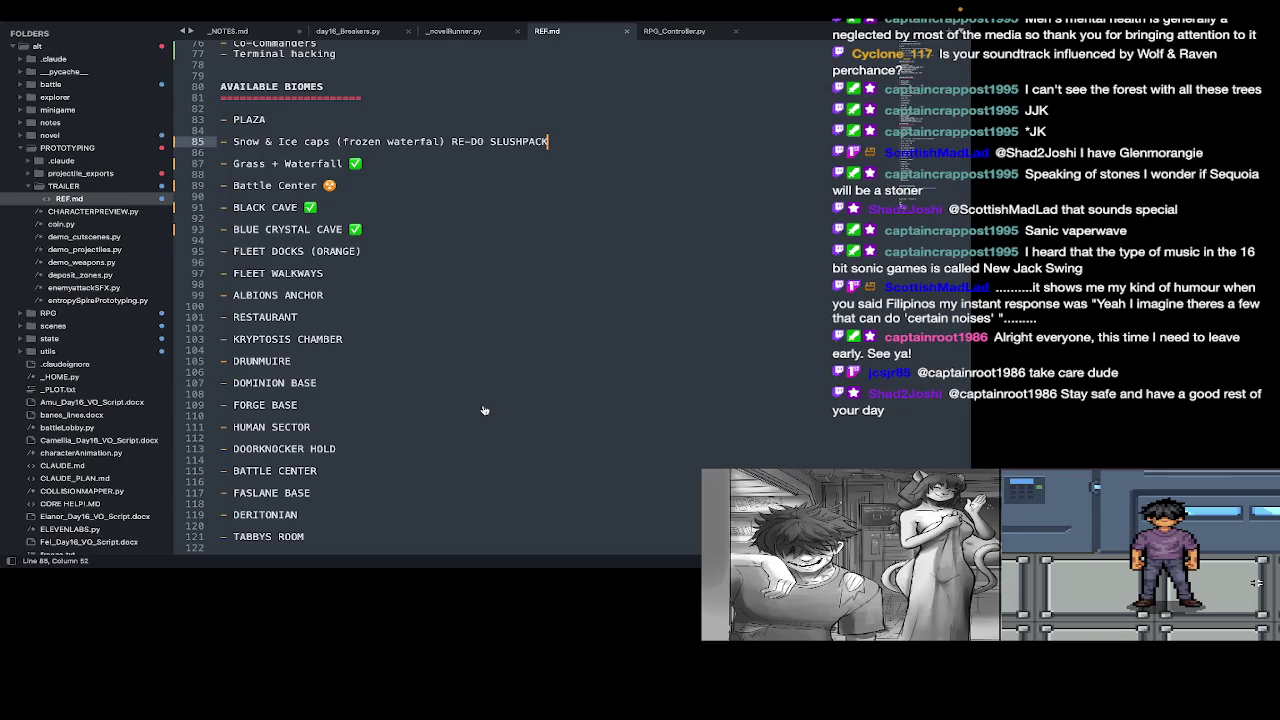
Step: Zoom over PROGRESS.ase's snow and ice tiles with the Move tool, then return to Finder
key("super+Tab")
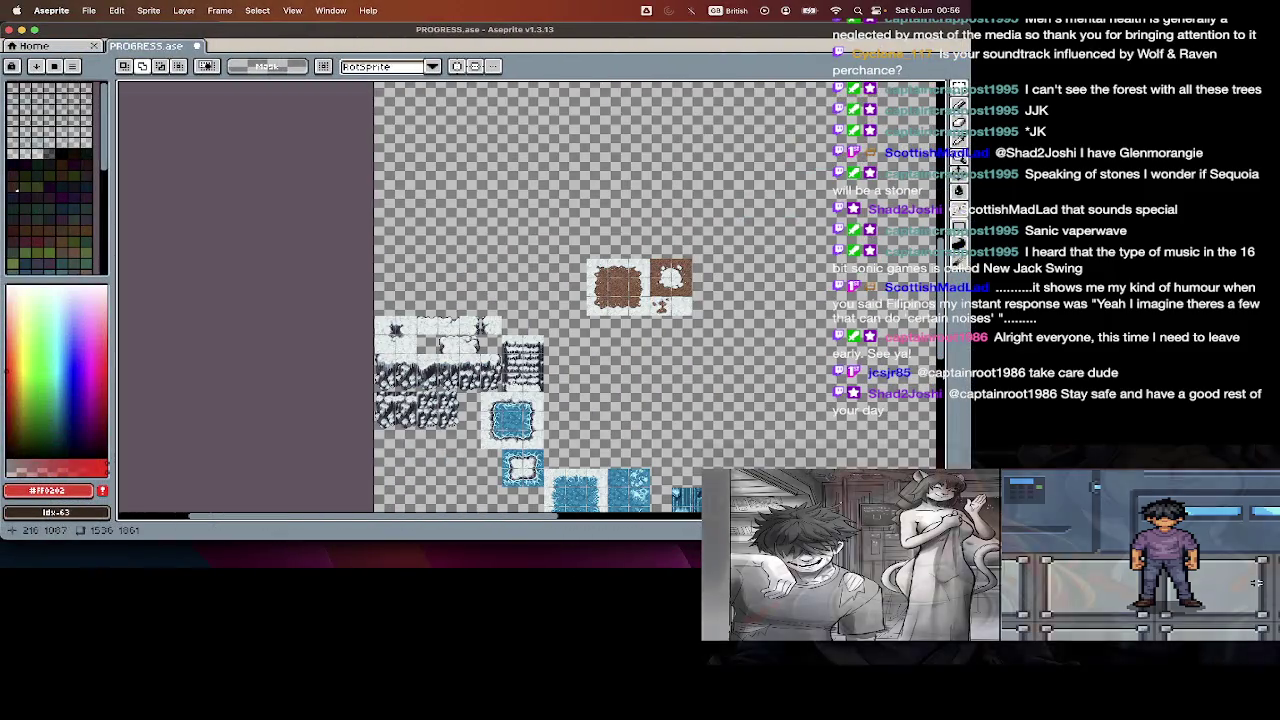
scroll(522, 375, "up", 2)
scroll(522, 375, "up", 2)
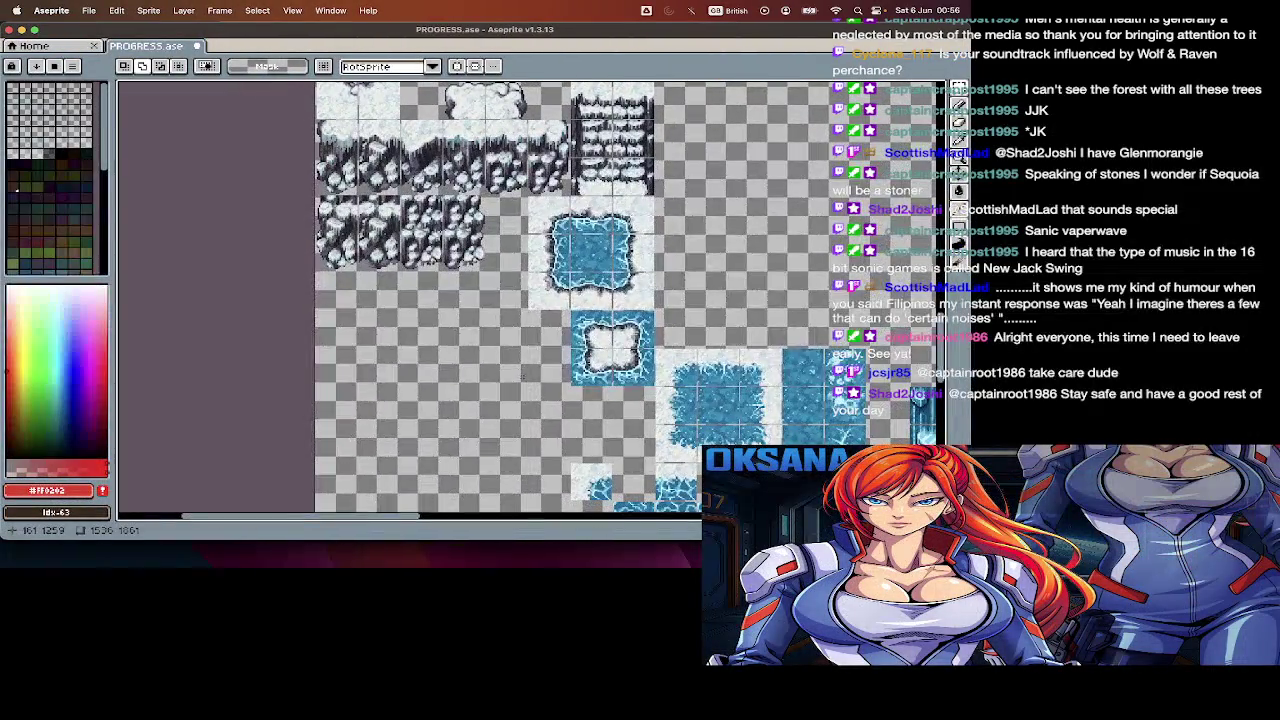
scroll(523, 375, "up", 5)
scroll(505, 351, "down", 4)
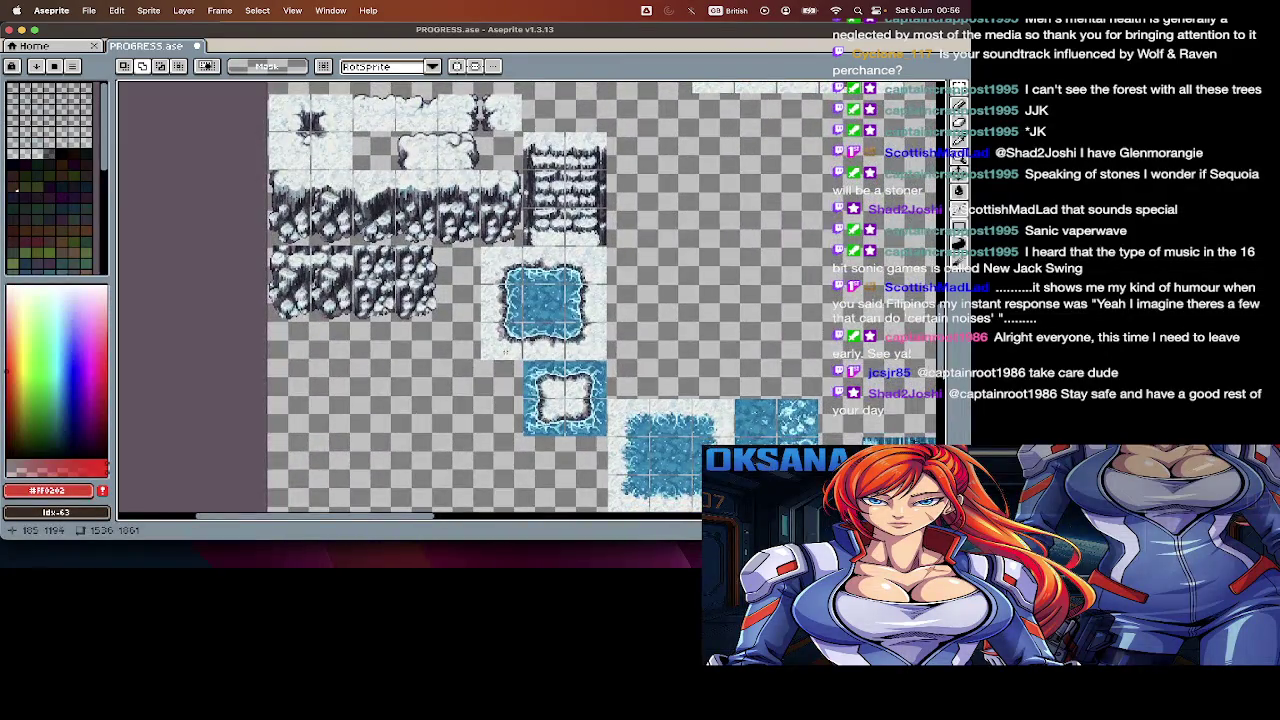
scroll(505, 351, "down", 3)
scroll(505, 351, "down", 1)
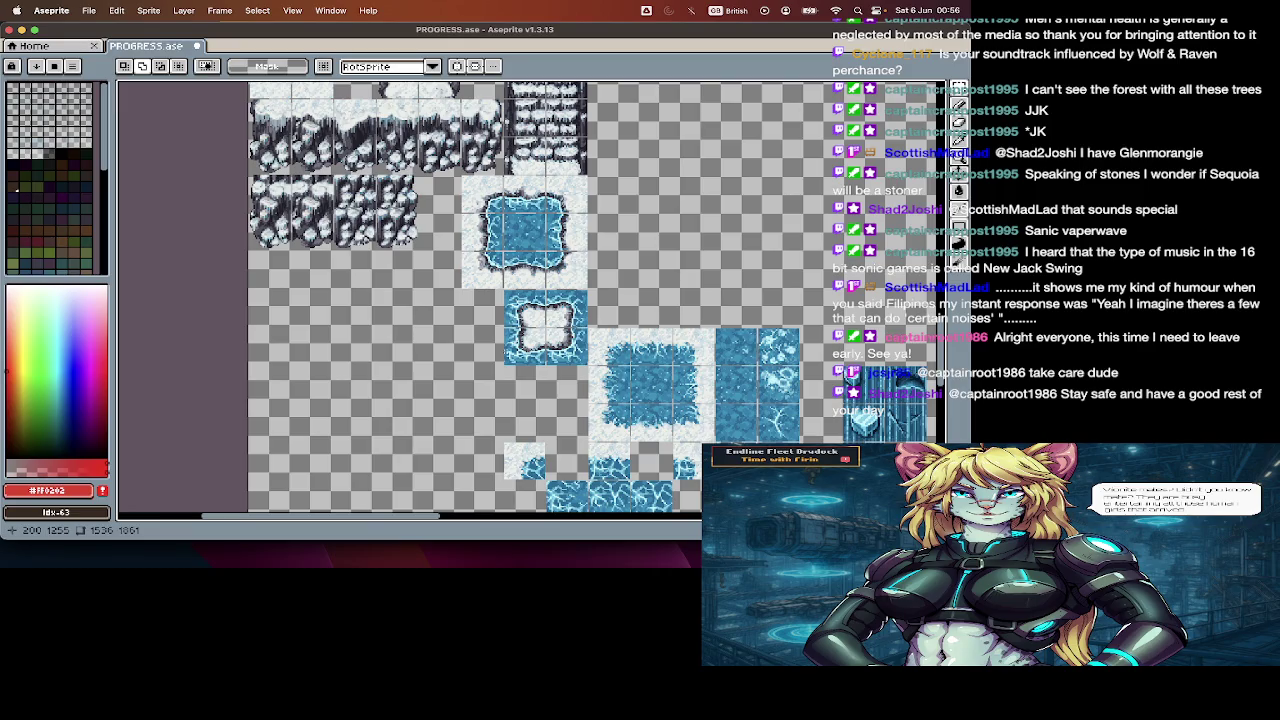
key("v")
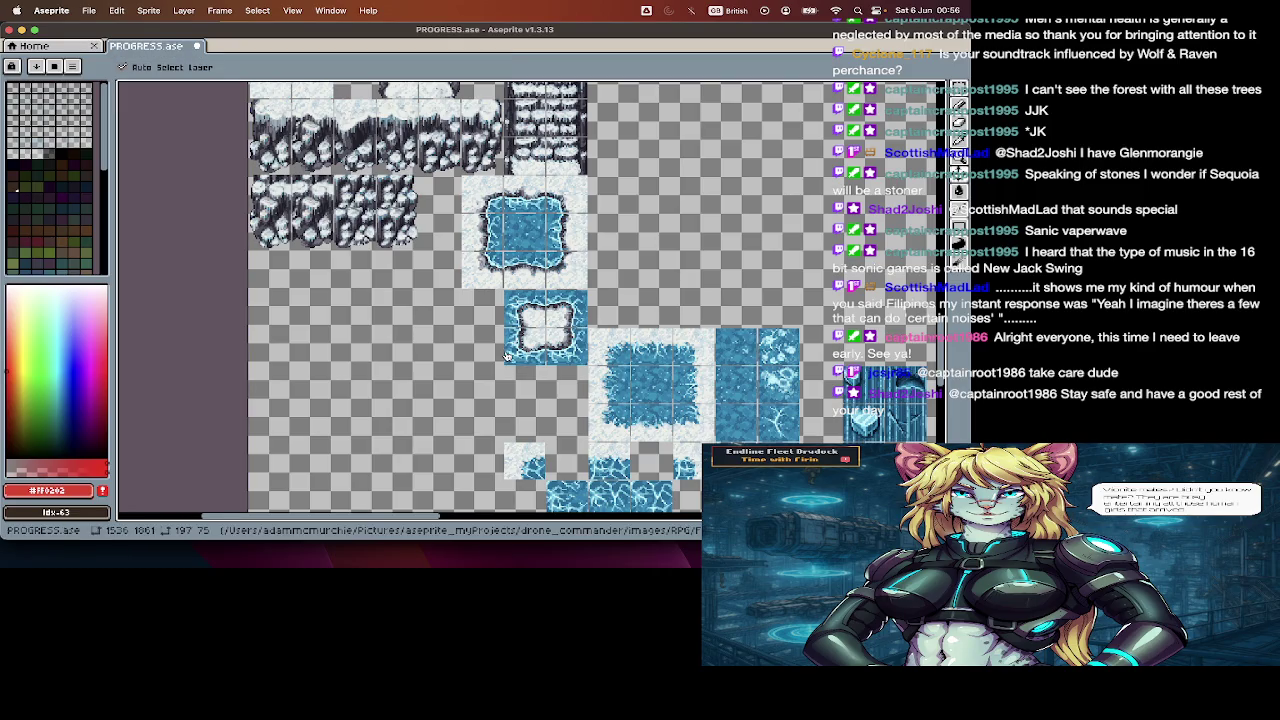
key("super+Tab")
Step: Scroll the SNOW folder past icePack7.png, then switch back to PROGRESS.ase
scroll(365, 303, "down", 2)
scroll(370, 340, "down", 5)
scroll(376, 390, "down", 4)
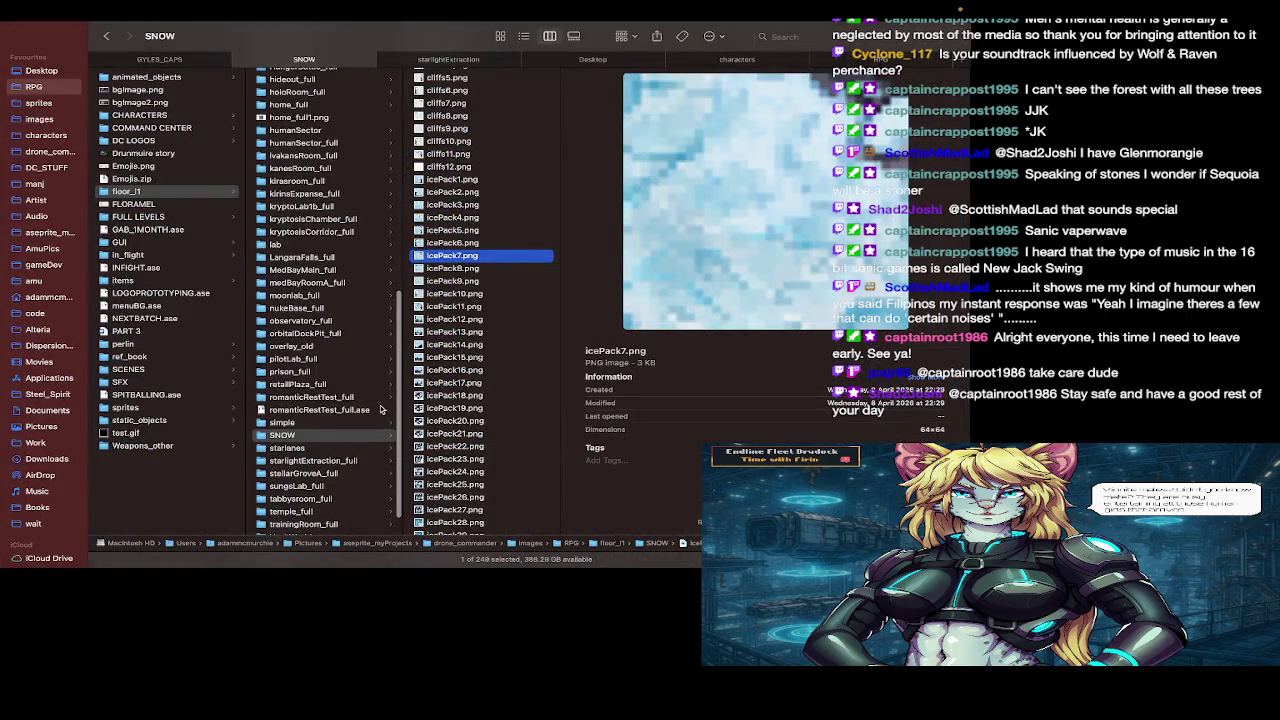
key("super+Tab")
Step: Pan around the PROGRESS.ase canvas to look over its snow and ice tiles
scroll(383, 487, "down", 3)
scroll(383, 487, "down", 2)
scroll(383, 487, "up", 2)
scroll(383, 487, "down", 2)
scroll(383, 487, "down", 2)
scroll(383, 487, "right", 3)
scroll(383, 487, "up", 5)
scroll(383, 487, "up", 2)
scroll(383, 487, "left", 3)
scroll(383, 487, "down", 3)
scroll(383, 487, "down", 3)
scroll(433, 270, "down", 3)
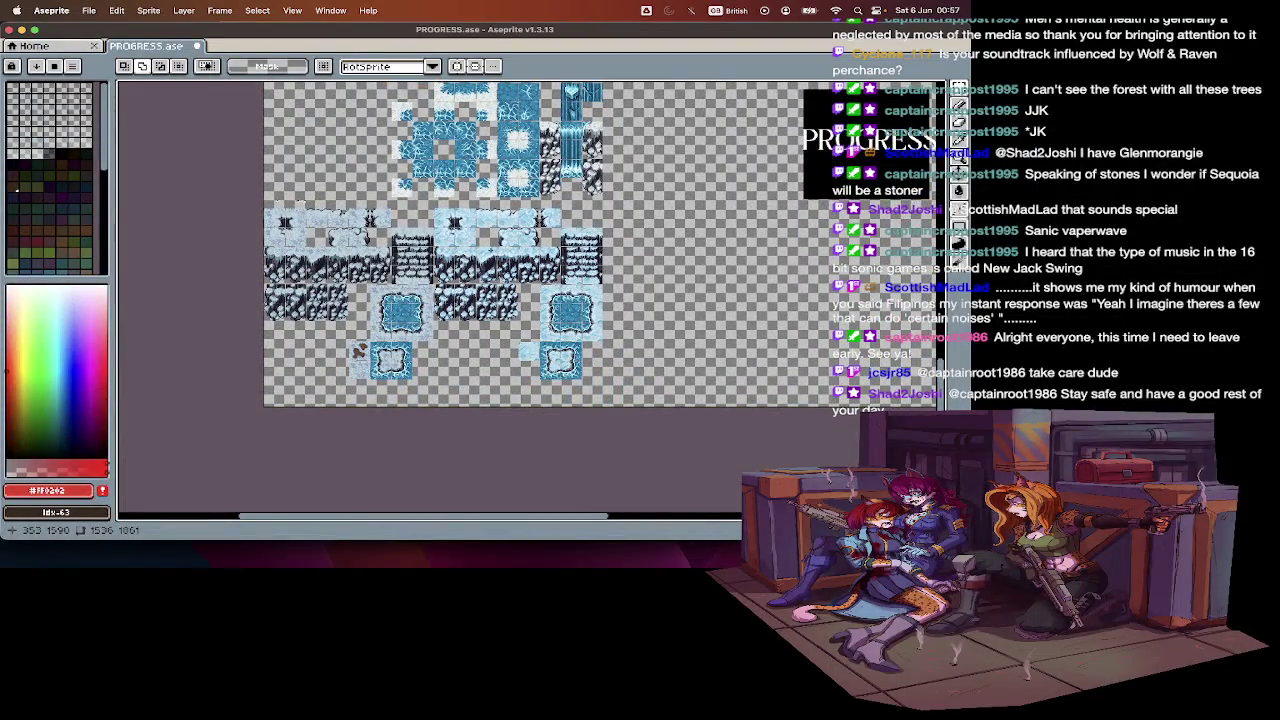
Step: Zoom and pan across the whole PROGRESS.ase sheet with the Move tool, then go to Finder
scroll(479, 151, "up", 2)
scroll(479, 151, "down", 1)
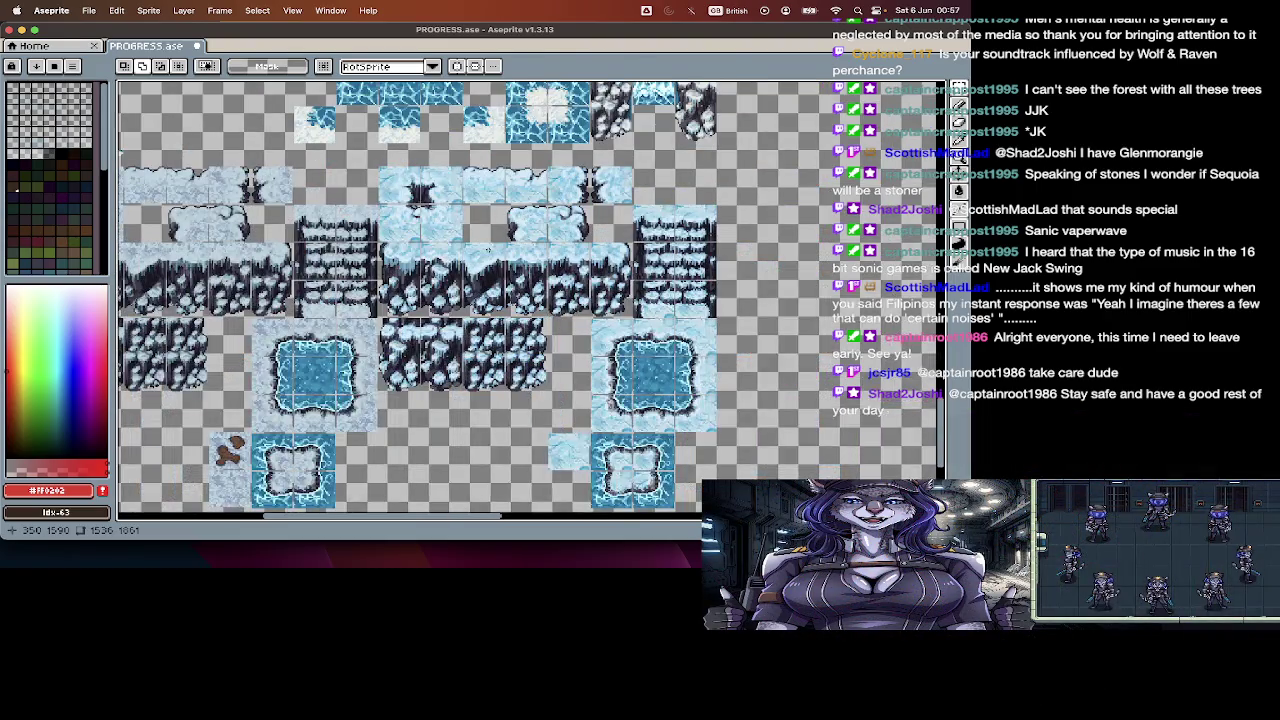
scroll(488, 254, "up", 2)
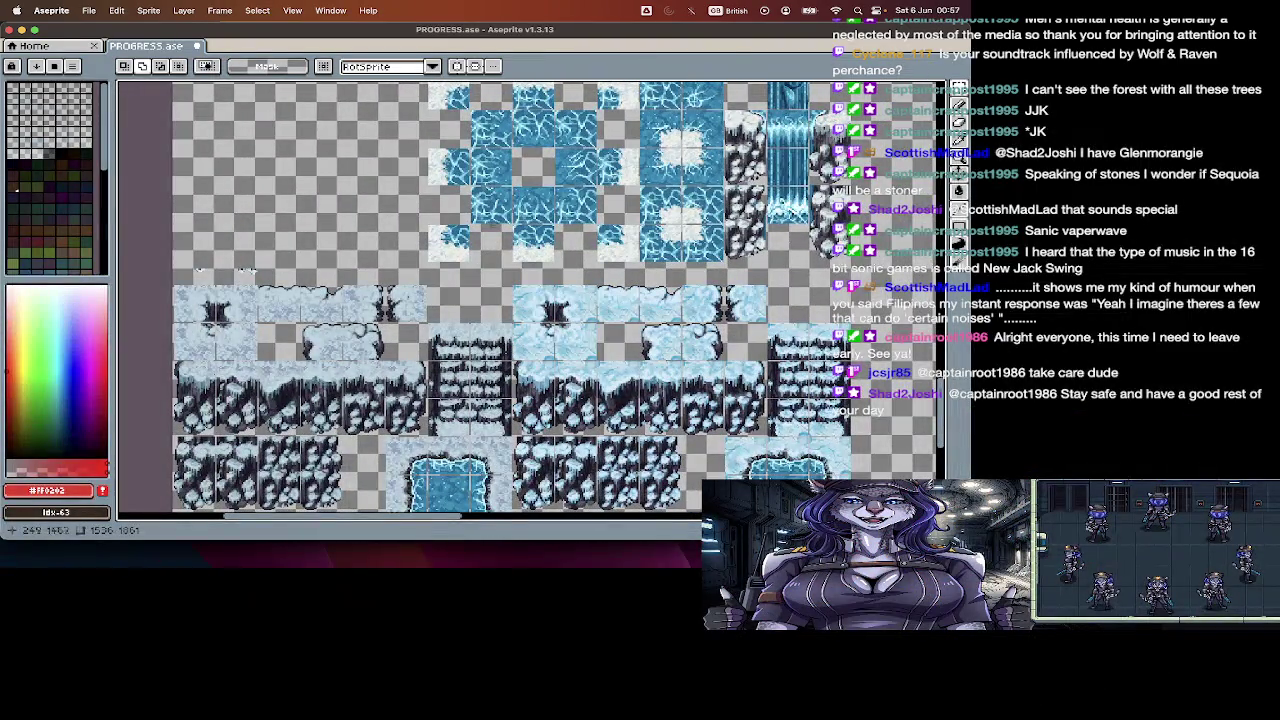
scroll(501, 222, "up", 1)
scroll(500, 222, "right", 2)
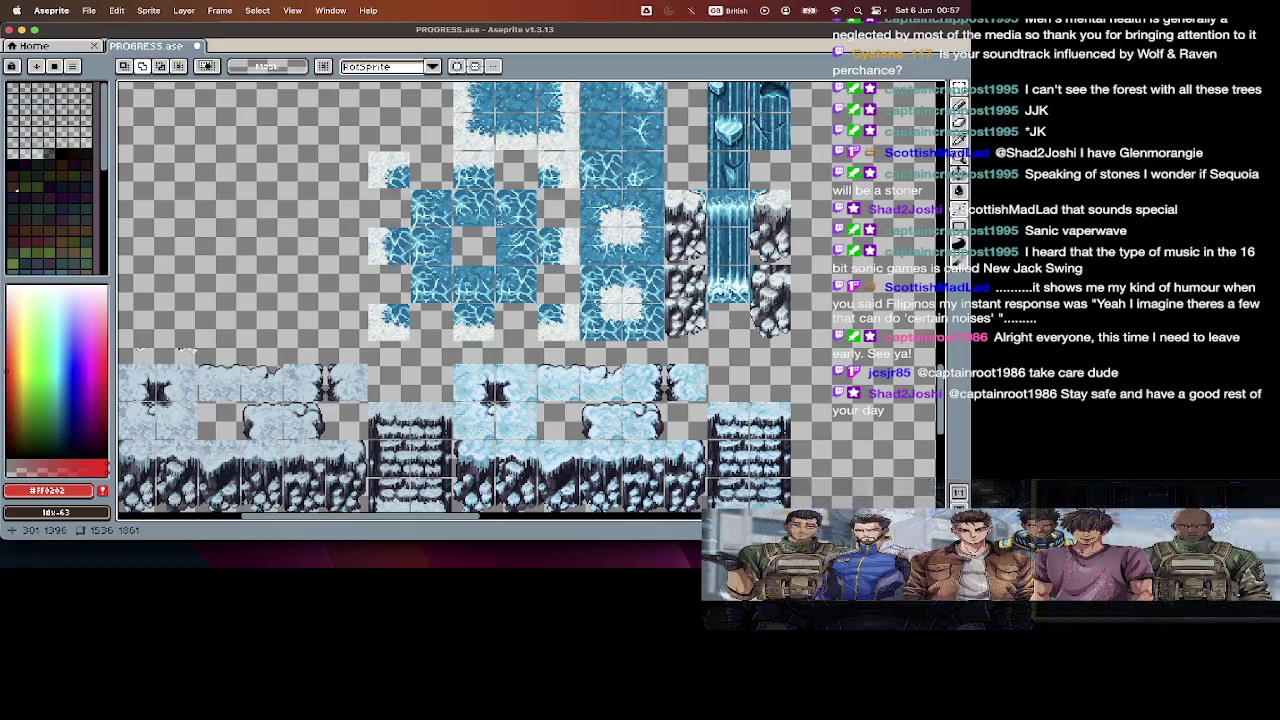
scroll(530, 300, "down", 2)
scroll(530, 300, "down", 3)
scroll(530, 300, "down", 2)
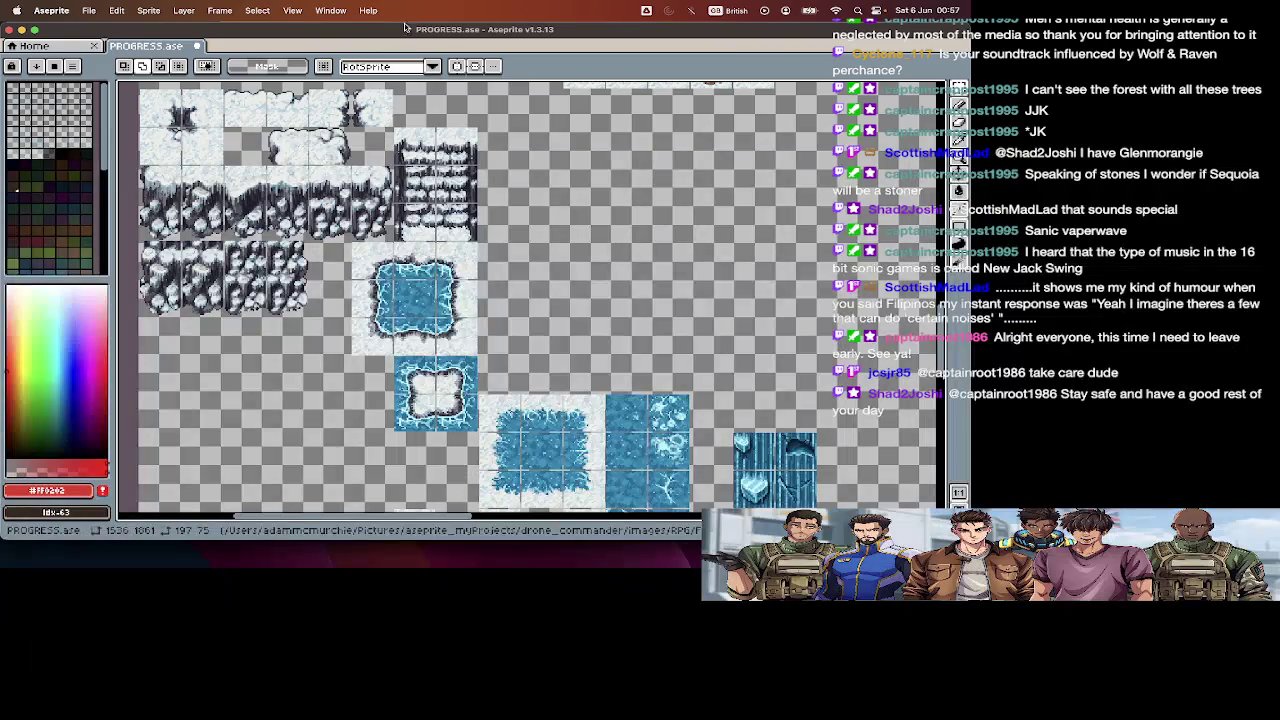
key("v")
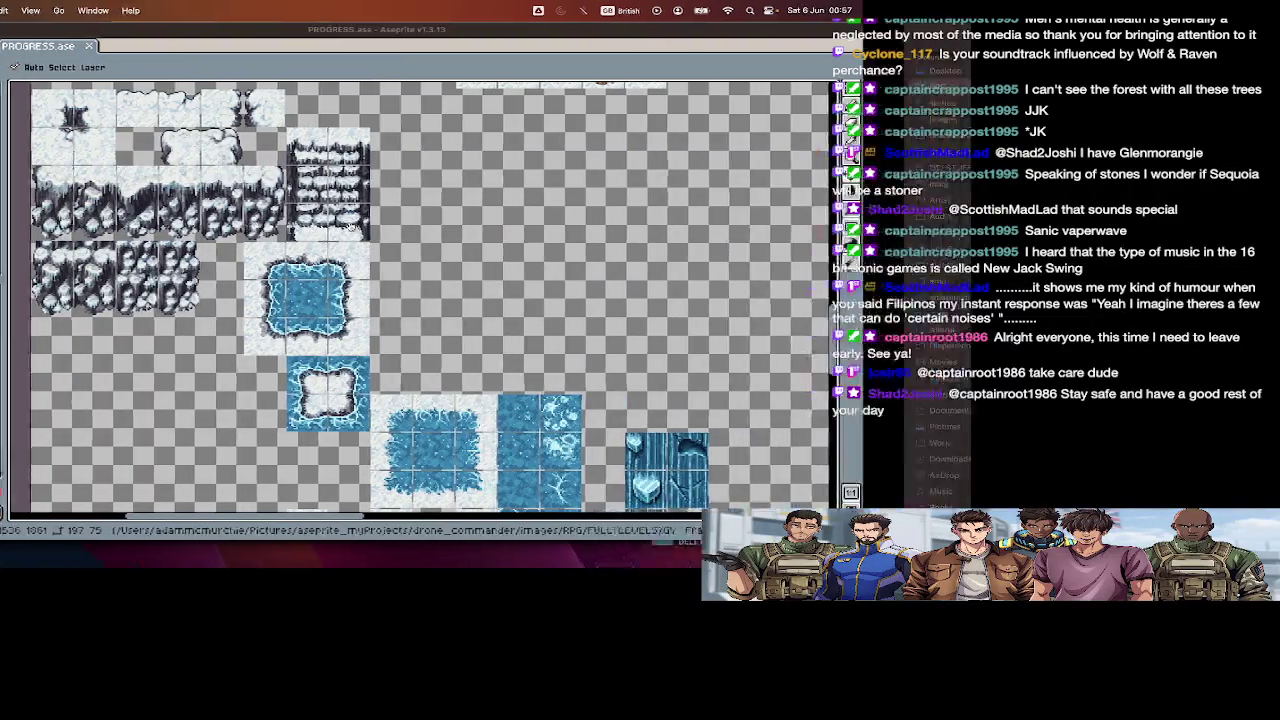
key("super+Tab")
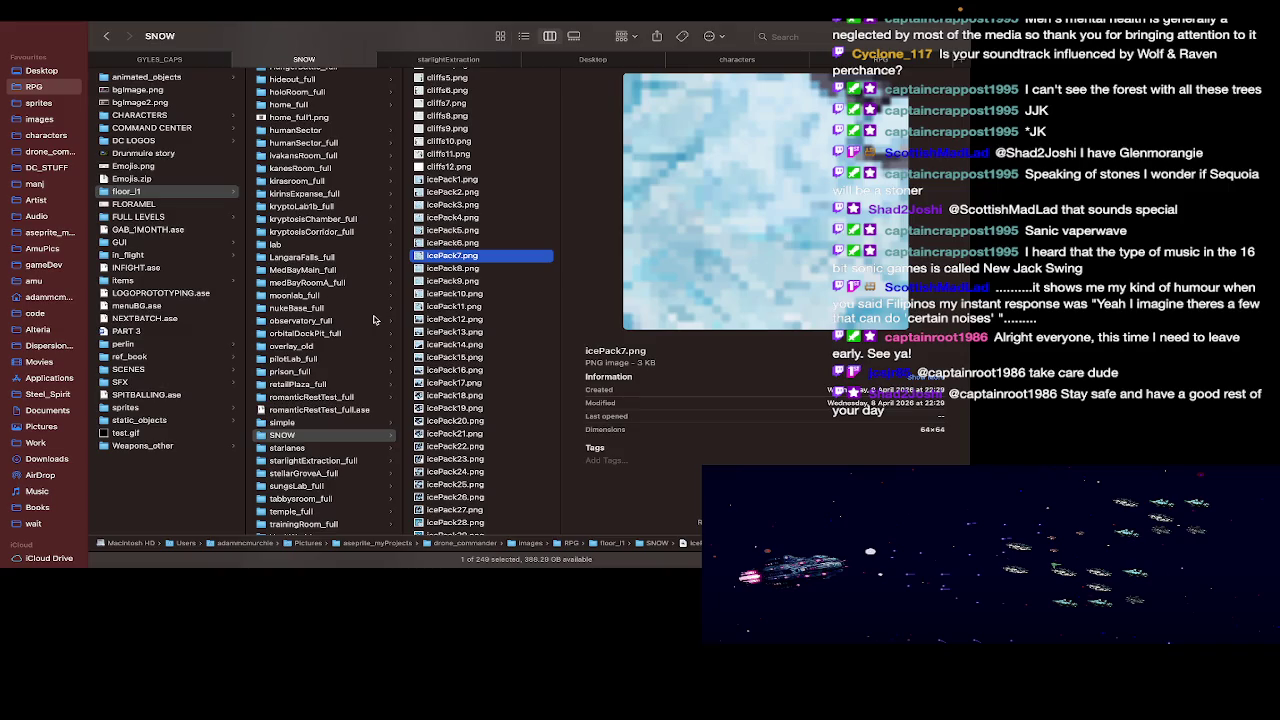
Step: Go up to FULL LEVELS › AlbionsAnchor and open Albion ancient dungeon.png with Aseprite
scroll(268, 258, "up", 2)
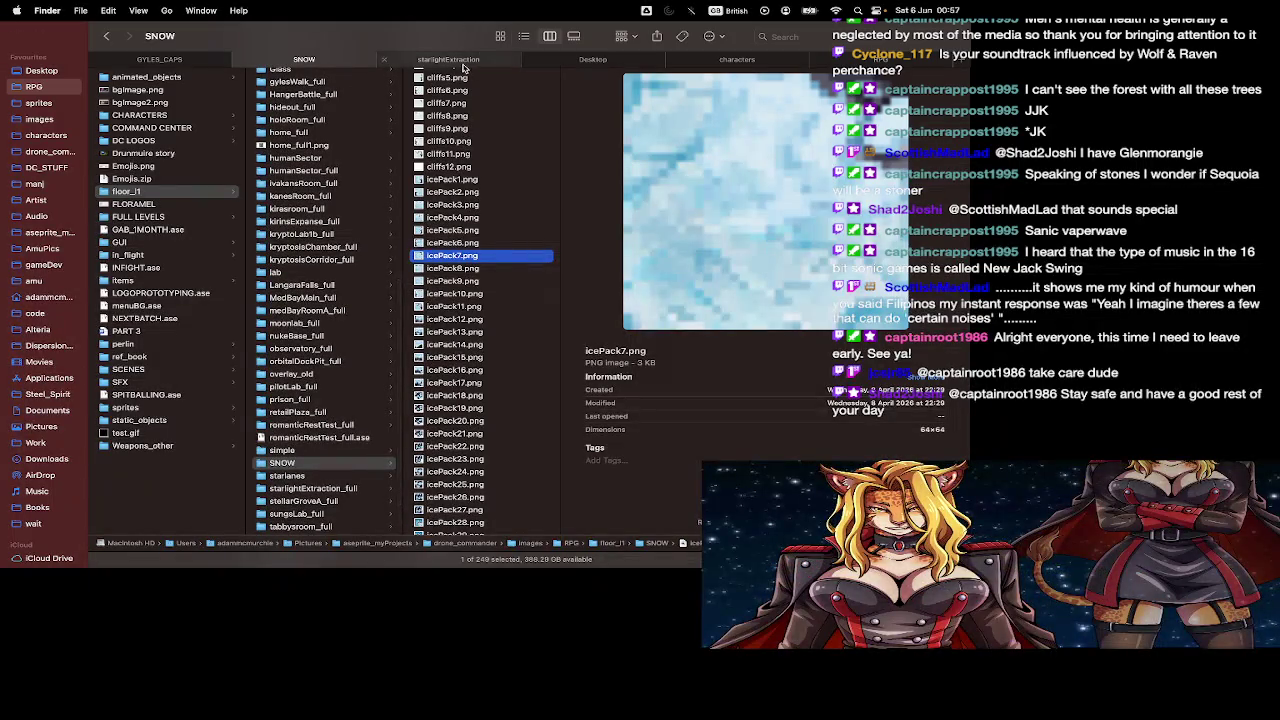
key("ctrl+shift+Tab")
key("super+Up")
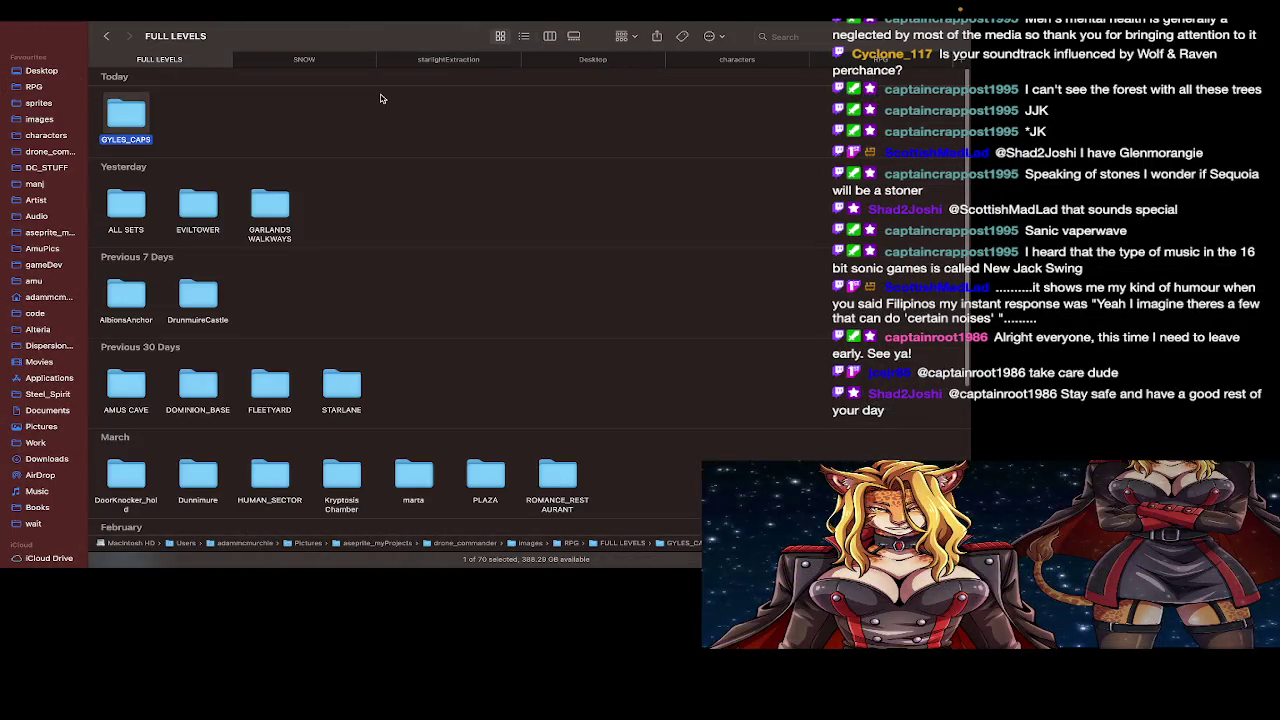
left_click(119, 302)
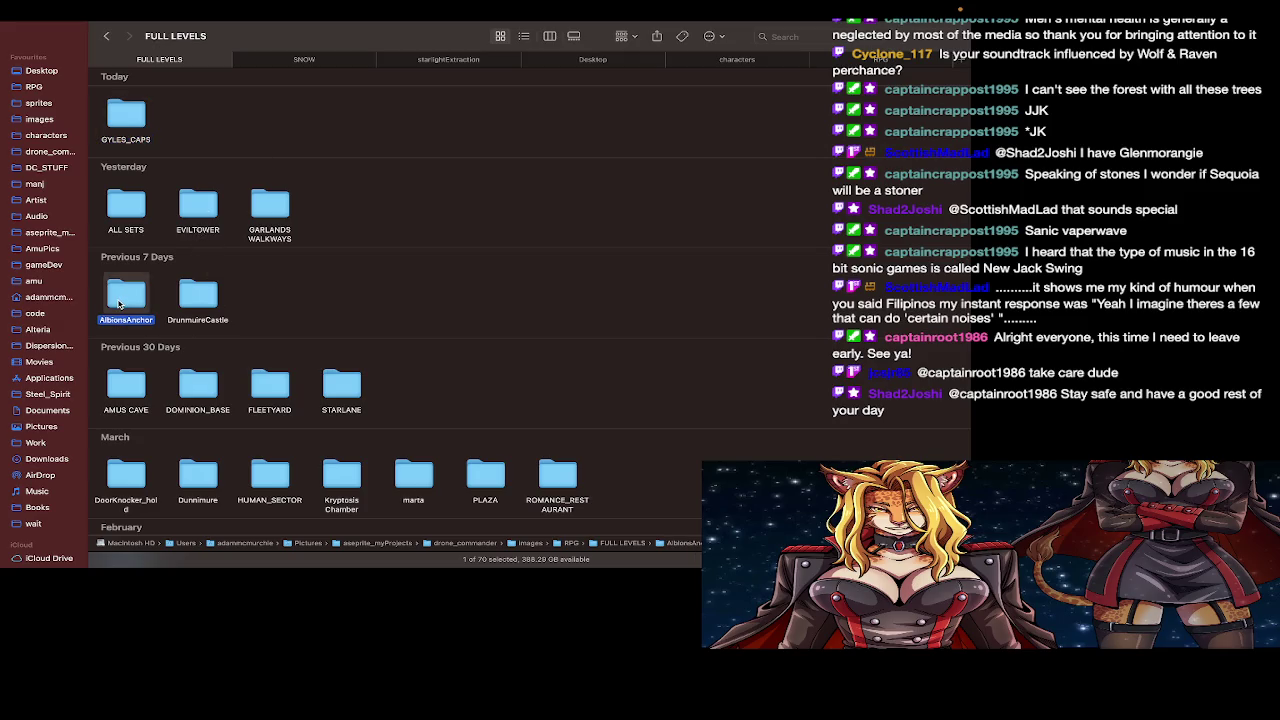
double_click(118, 303)
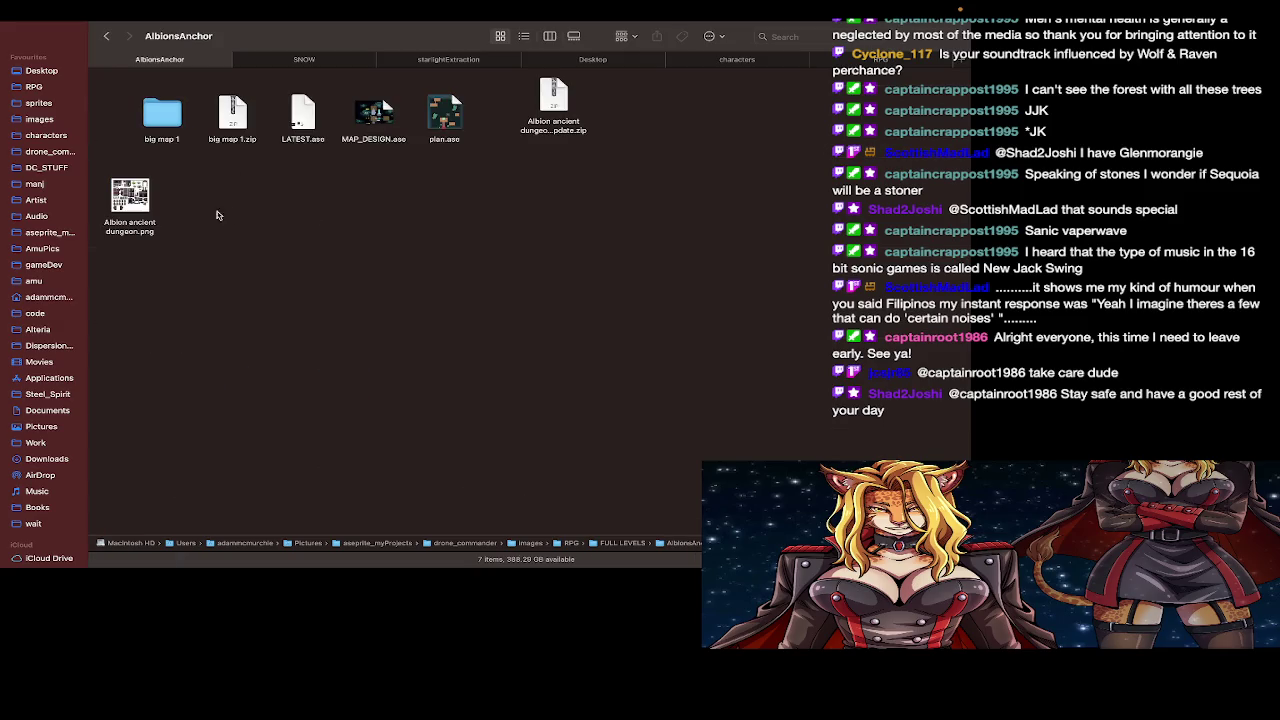
left_click(140, 195)
right_click(142, 193)
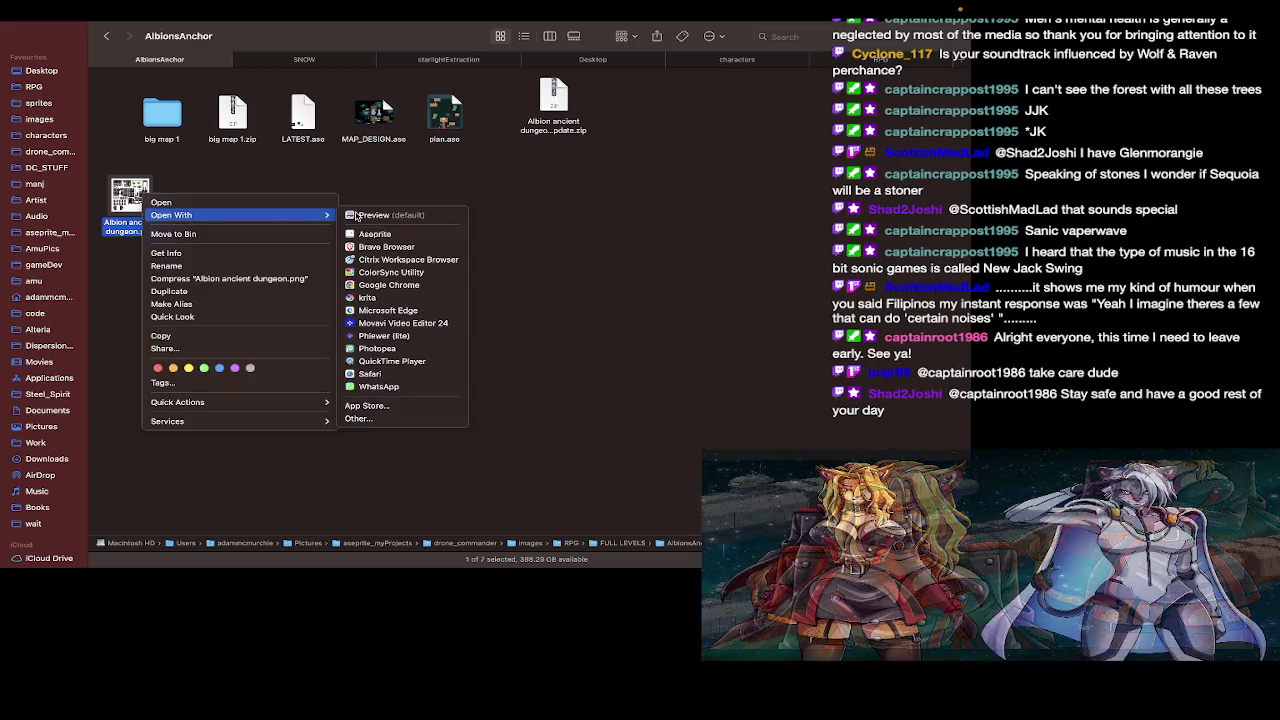
left_click(402, 233)
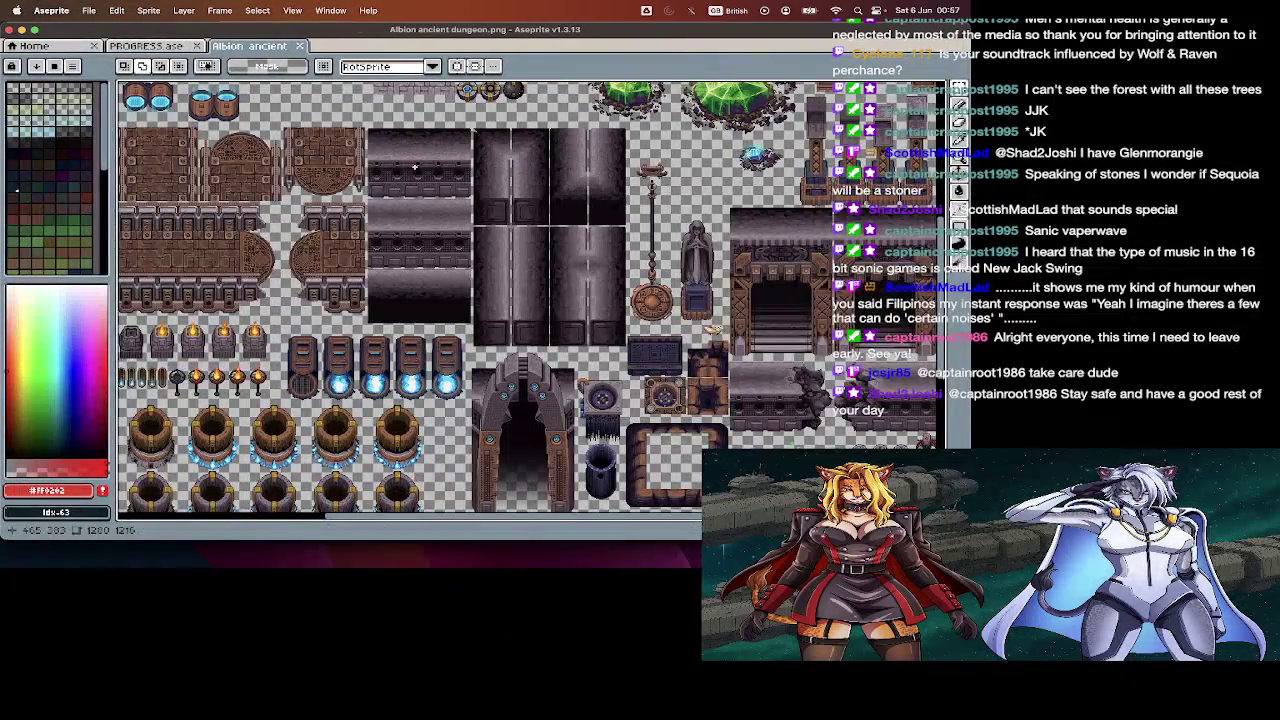
Step: Zoom around the Albion ancient dungeon tileset with the tile grid shown
scroll(415, 167, "down", 2)
scroll(410, 160, "down", 2)
scroll(391, 149, "down", 2)
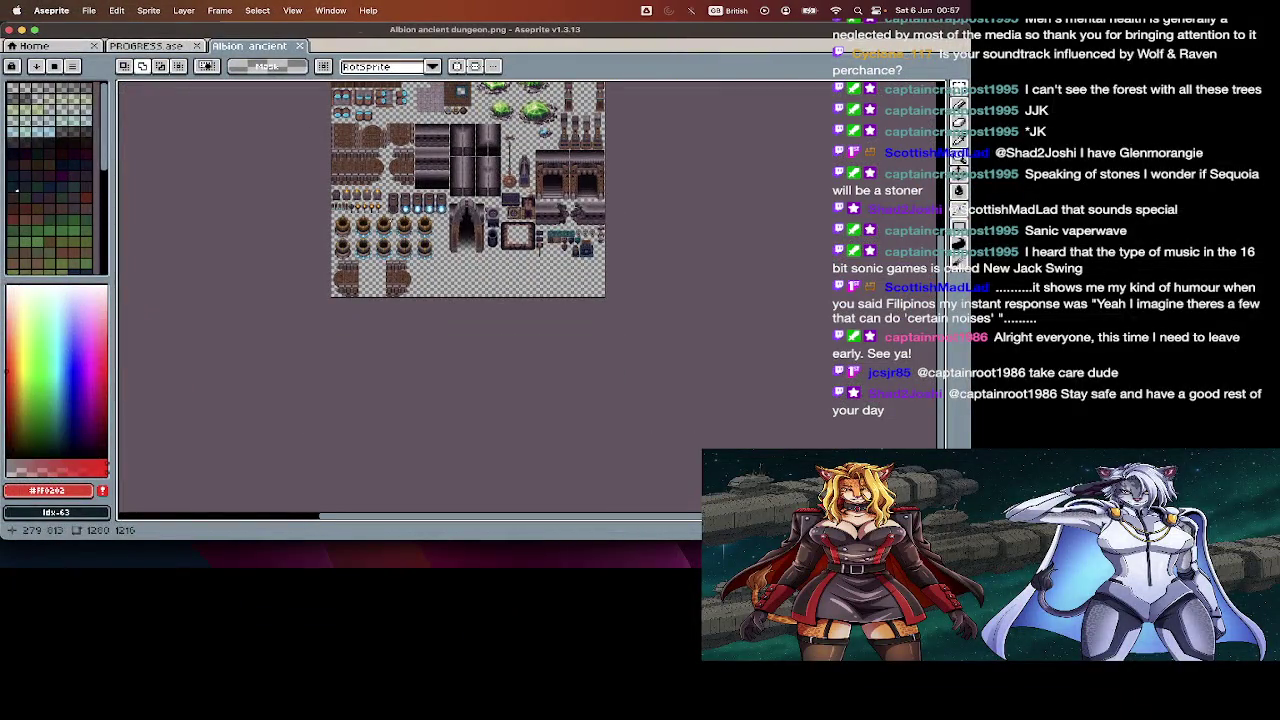
scroll(395, 205, "up", 3)
scroll(380, 185, "up", 2)
scroll(365, 170, "up", 2)
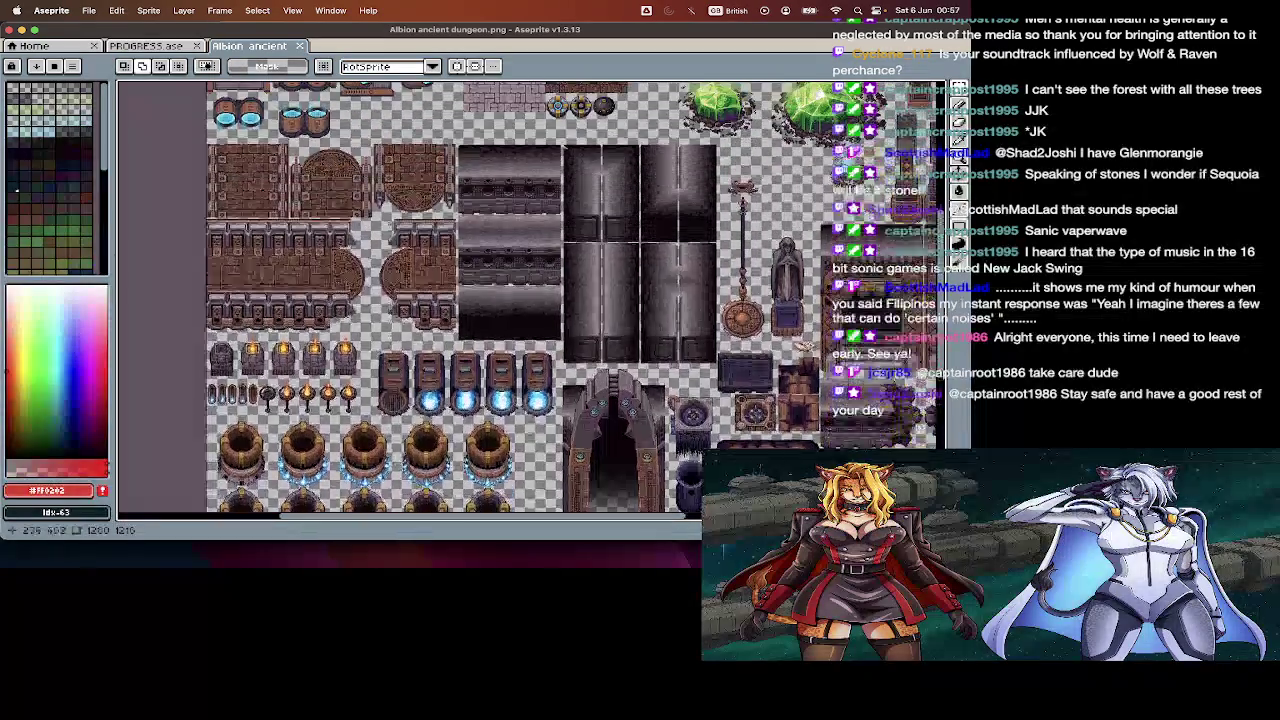
scroll(545, 405, "up", 1)
scroll(545, 405, "up", 1)
scroll(545, 405, "up", 1)
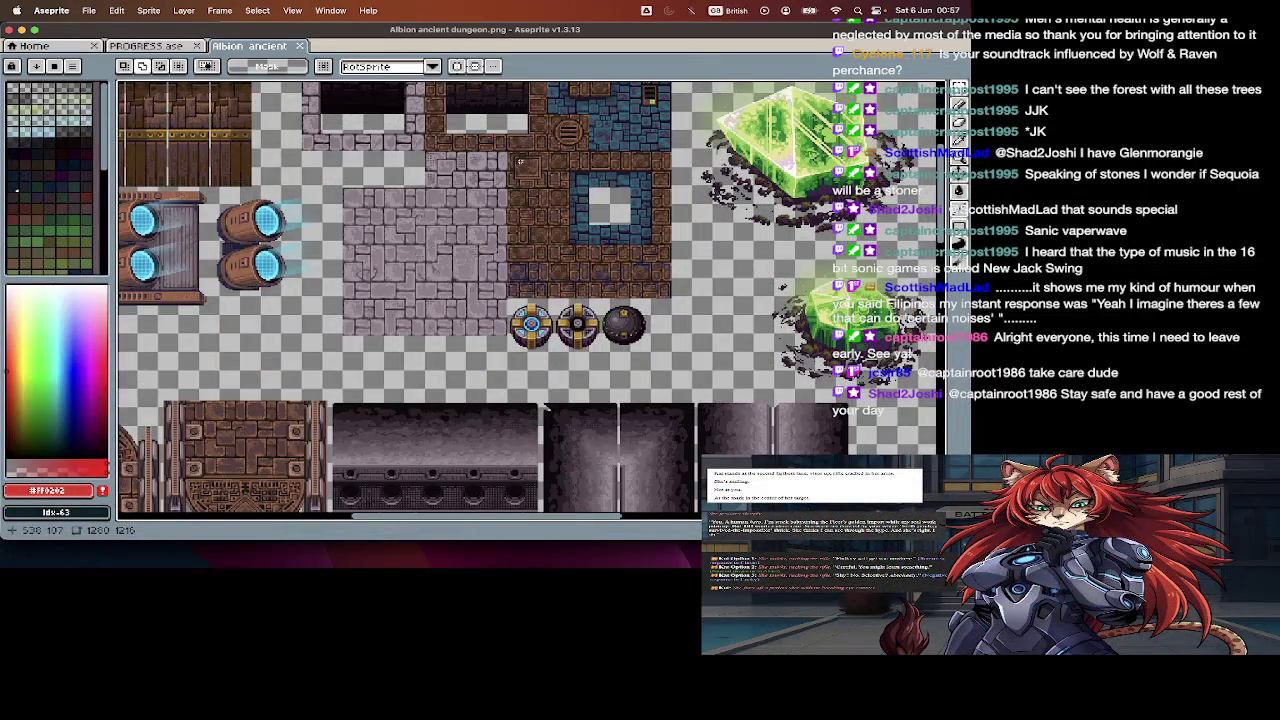
scroll(519, 161, "up", 3)
scroll(510, 185, "up", 1)
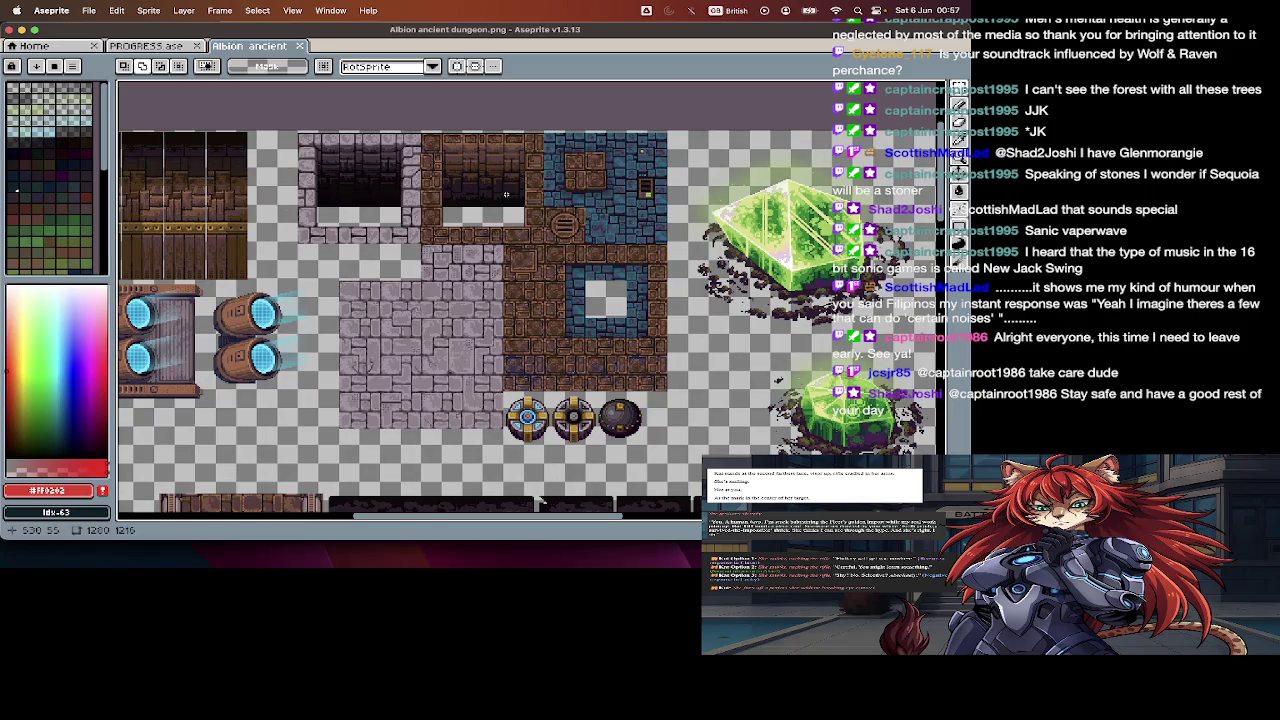
key("super+apostrophe")
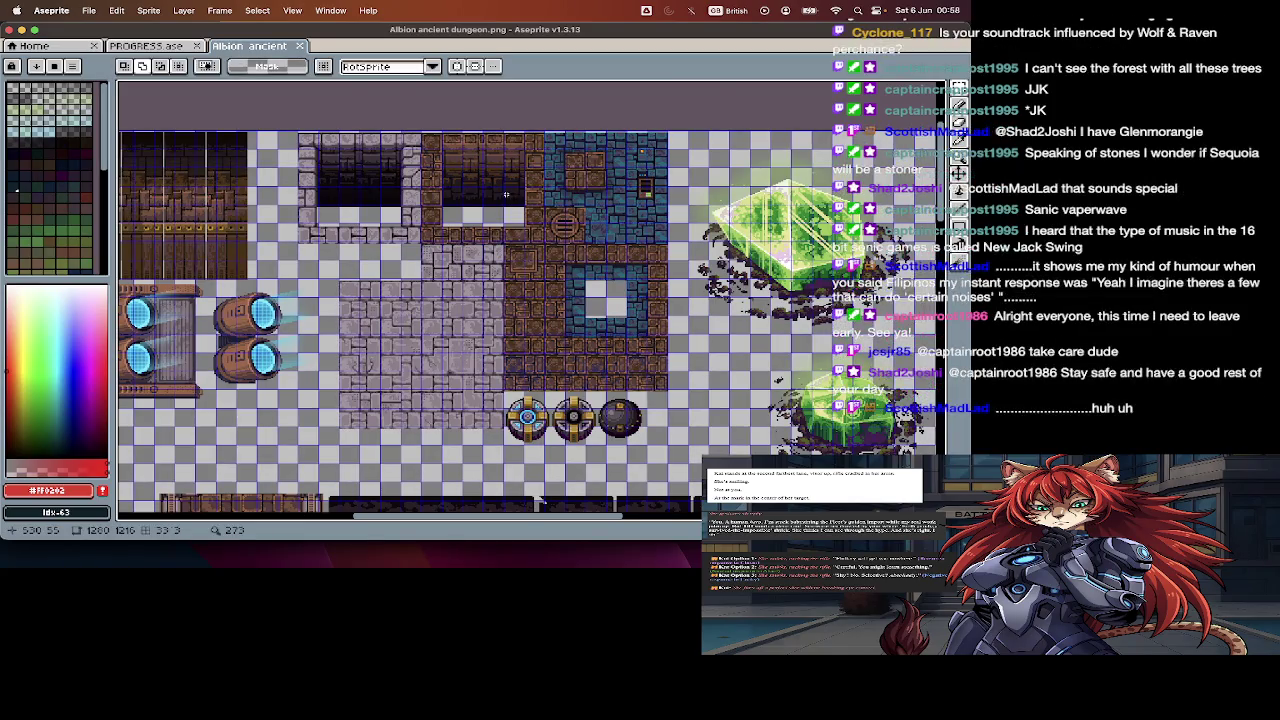
scroll(516, 260, "up", 2)
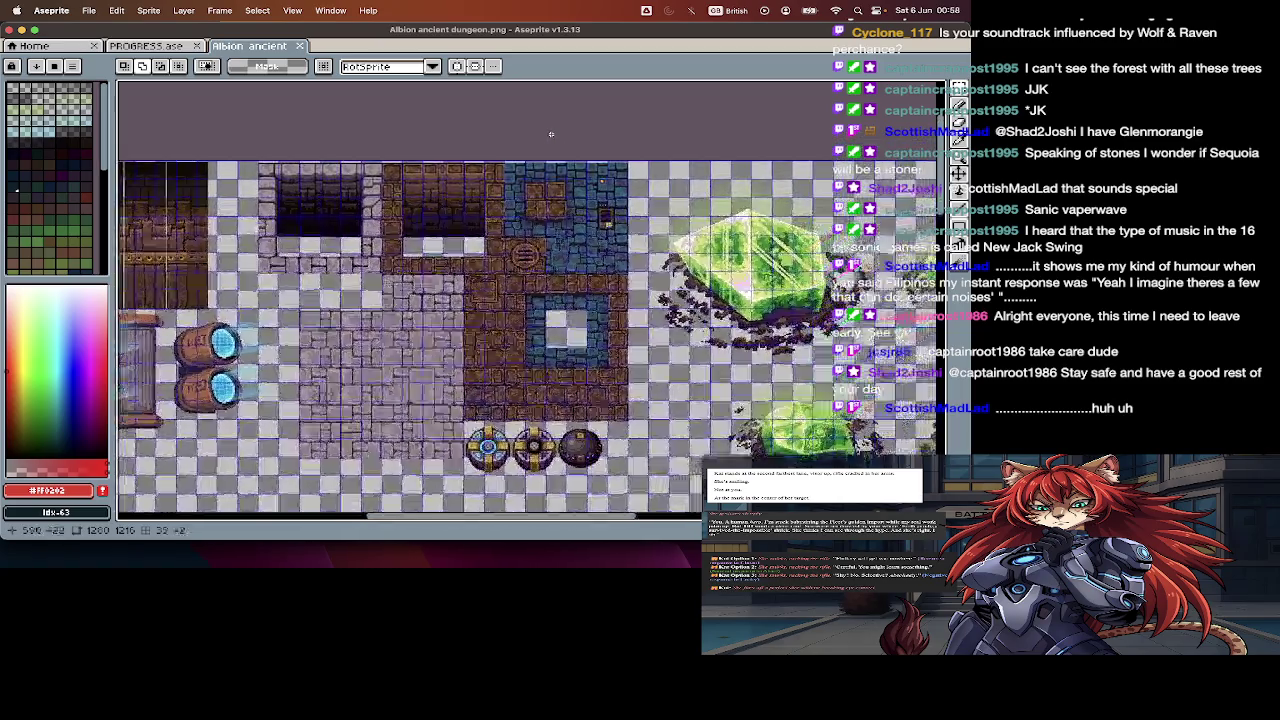
scroll(526, 338, "right", 2)
scroll(526, 338, "up", 3)
scroll(526, 340, "up", 2)
scroll(526, 345, "down", 3)
Step: Select the whole tileset, cancel the transform, close its tab, and pick the Pencil tool
key("super+a")
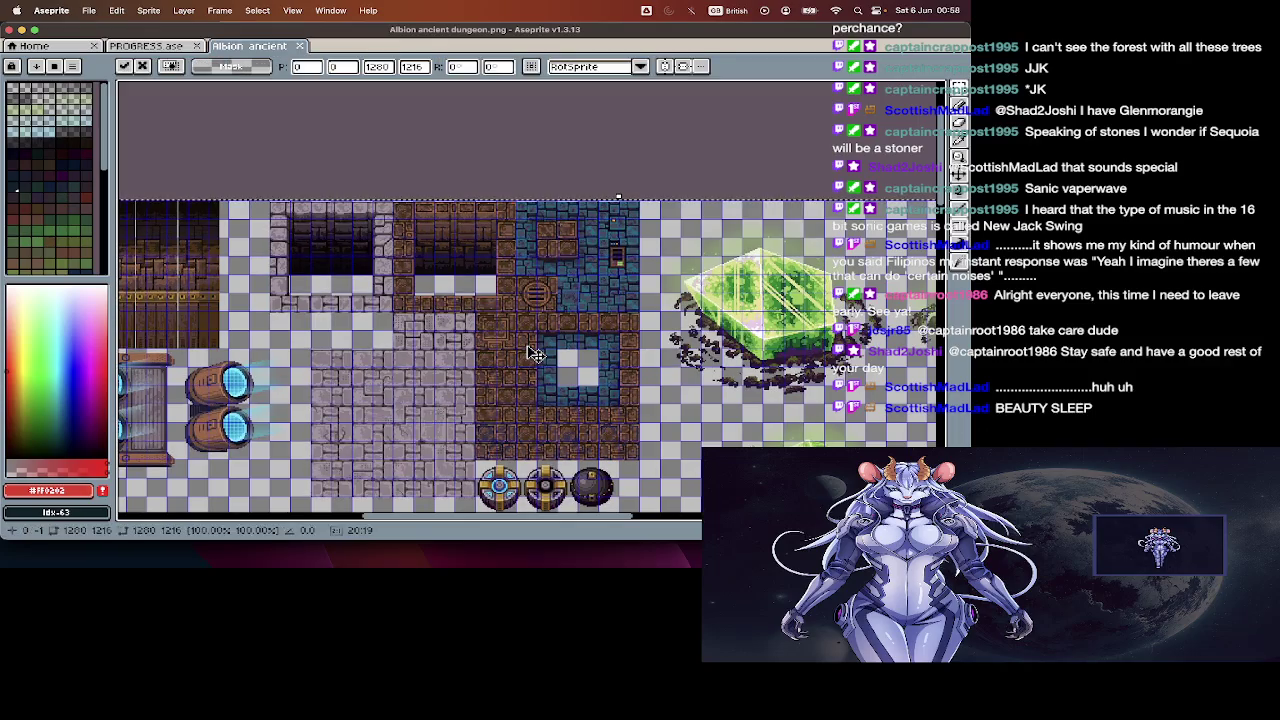
key("m")
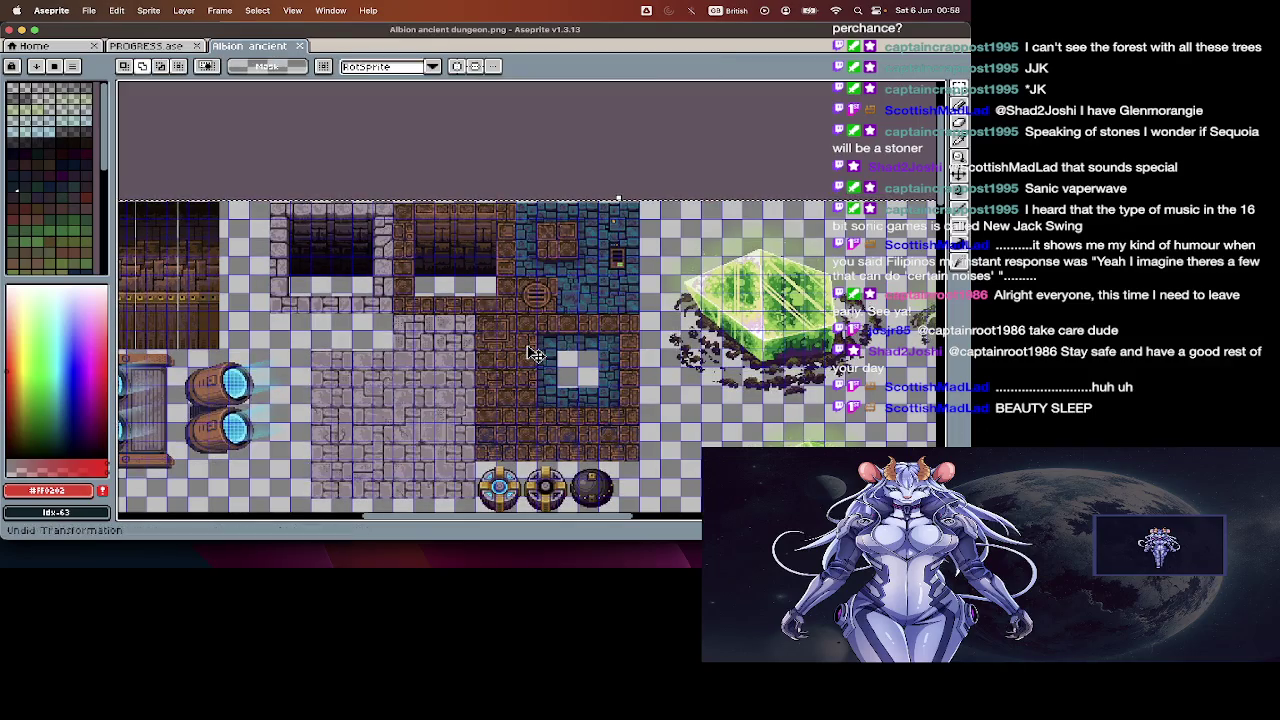
key("v")
scroll(499, 413, "down", 3)
scroll(505, 418, "up", 2)
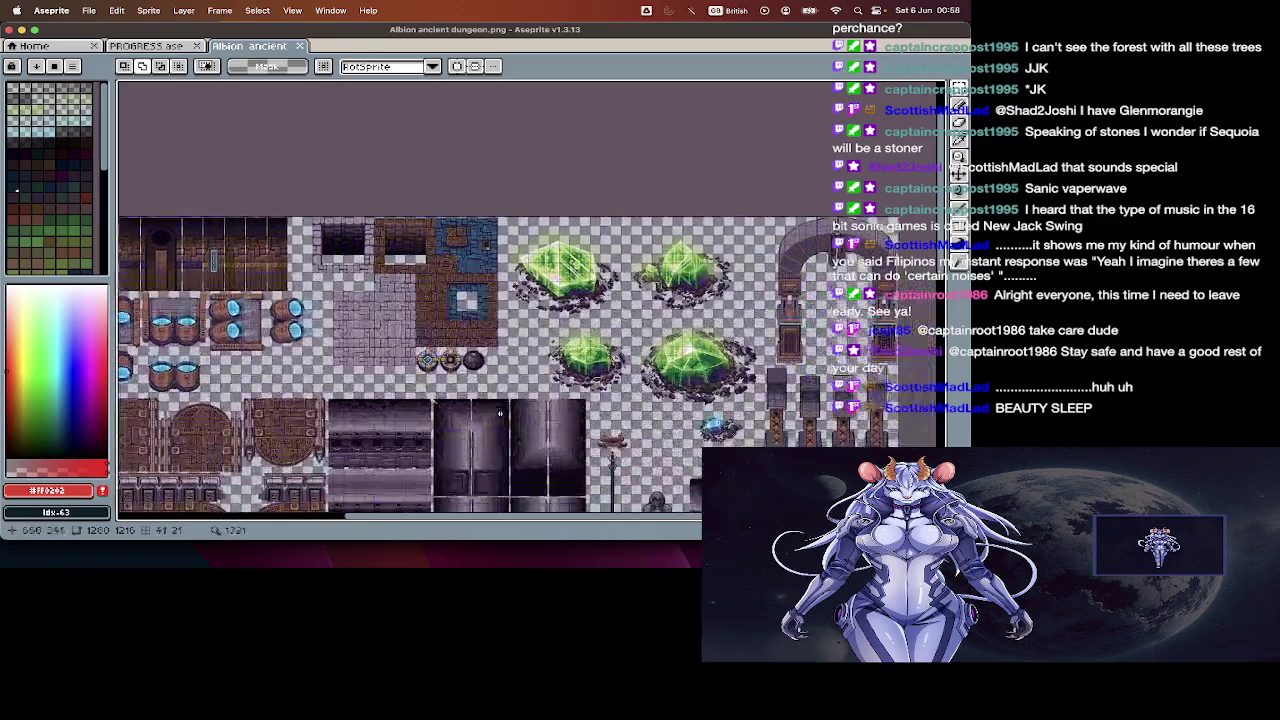
scroll(508, 422, "down", 2)
key("super+w")
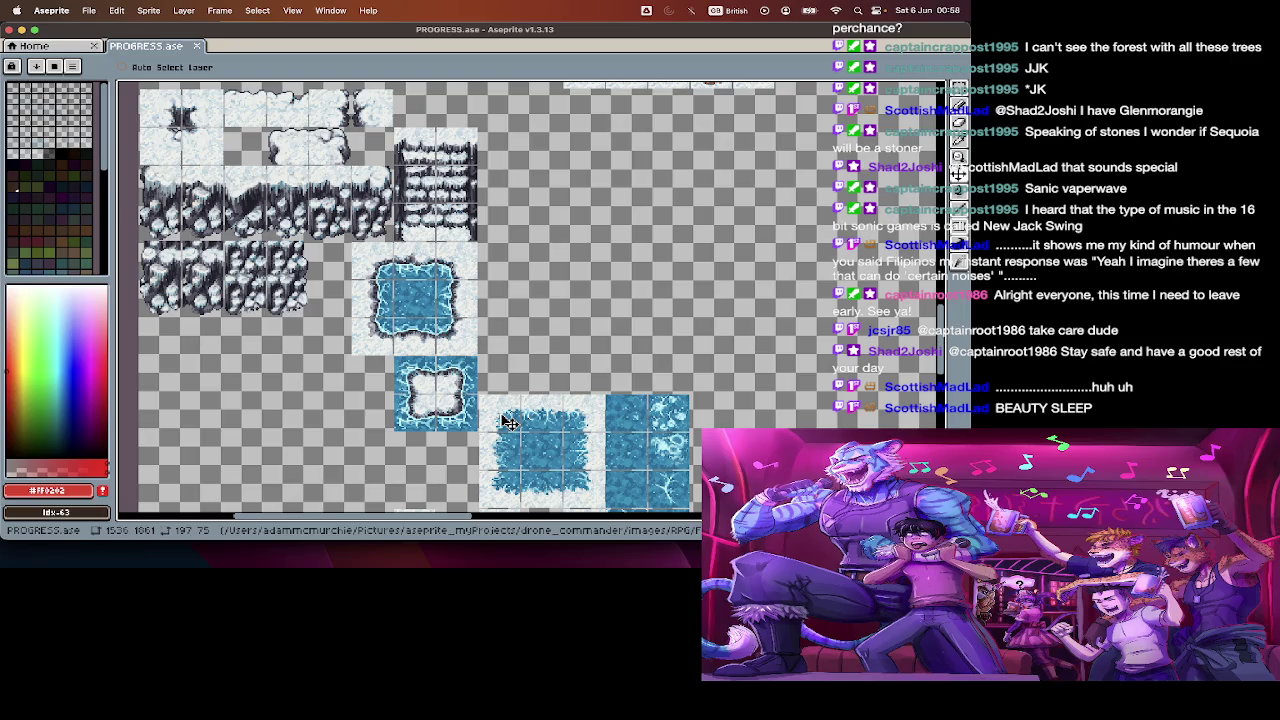
key("b")
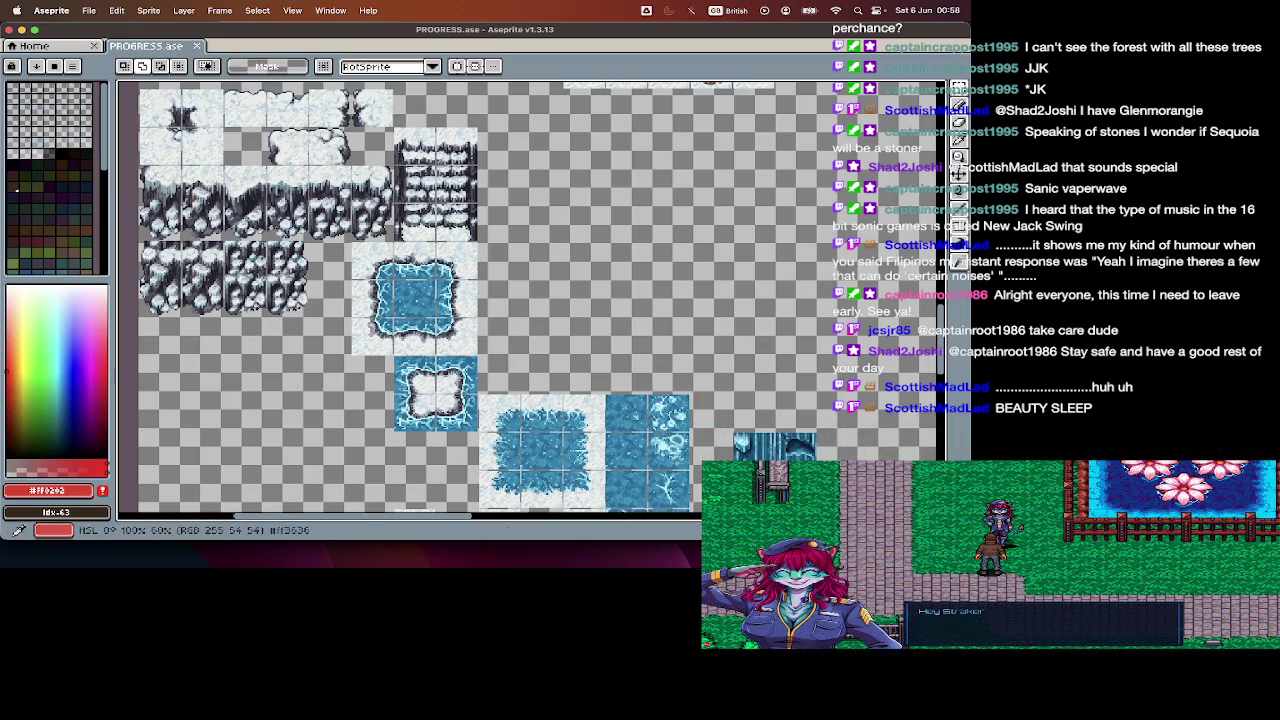
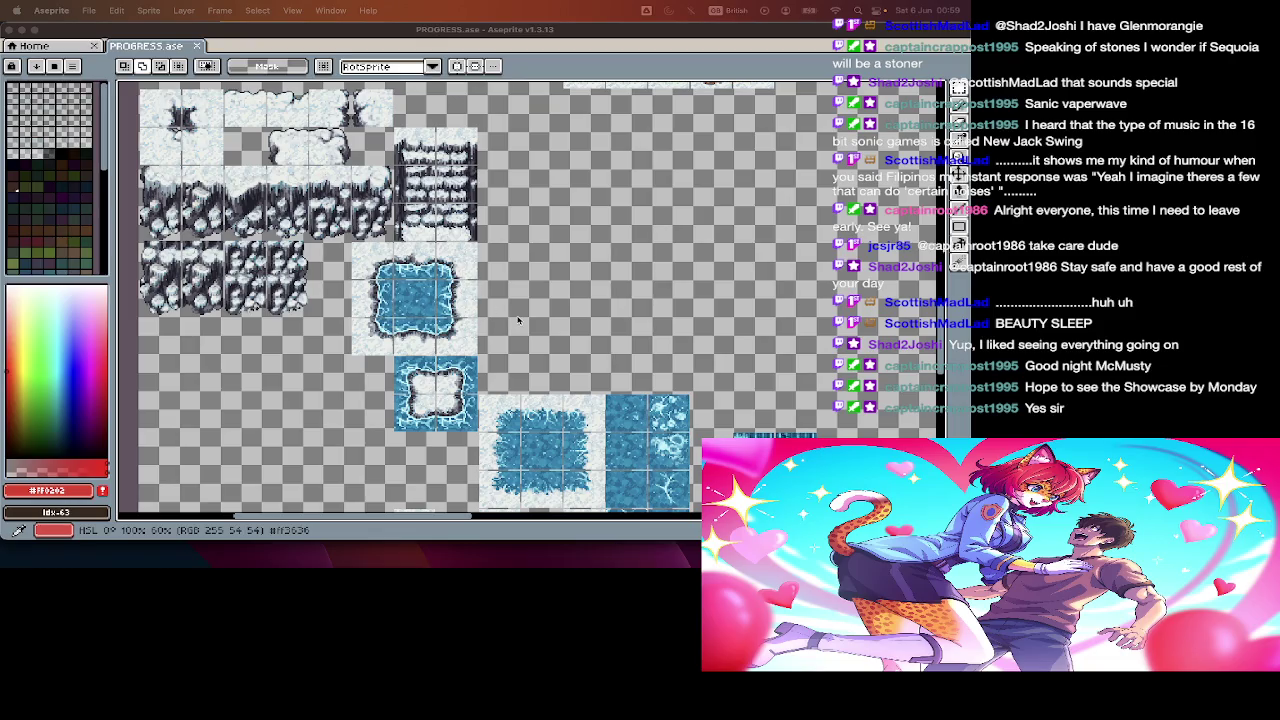
Step: Sample light grey #ebecef from the snow tiles as the drawing colour
scroll(518, 320, "down", 3)
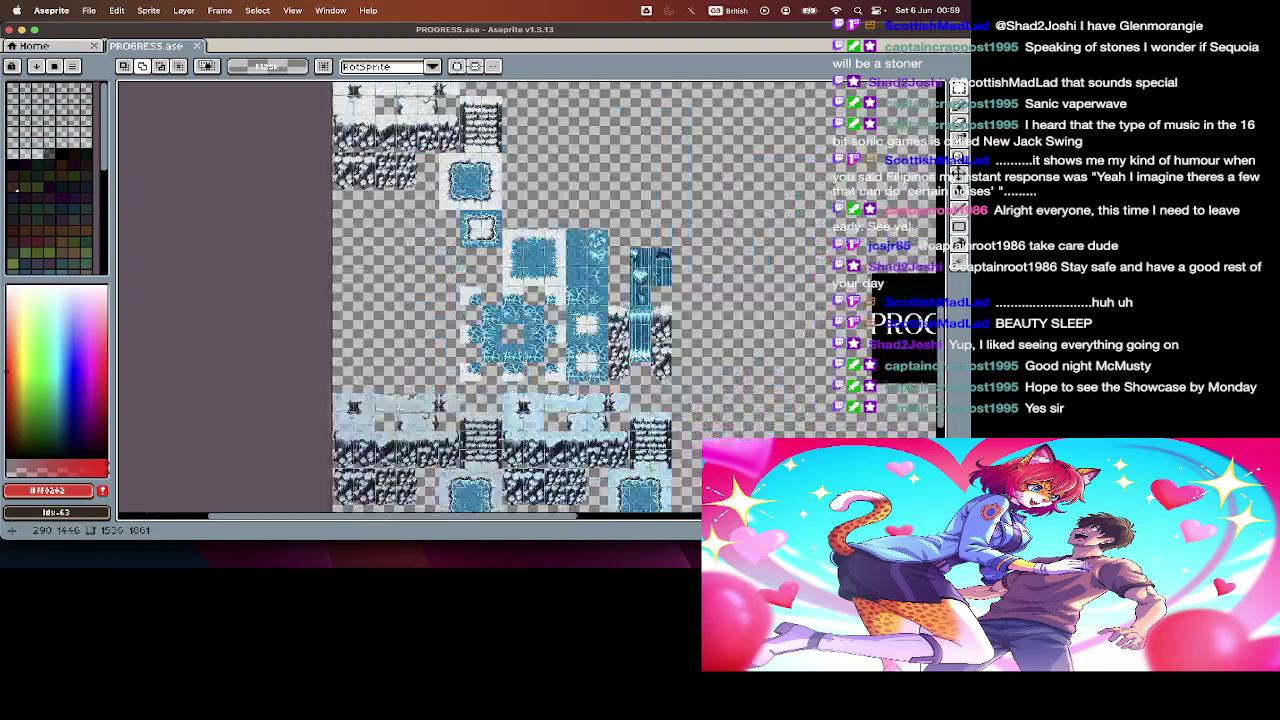
scroll(450, 300, "down", 5)
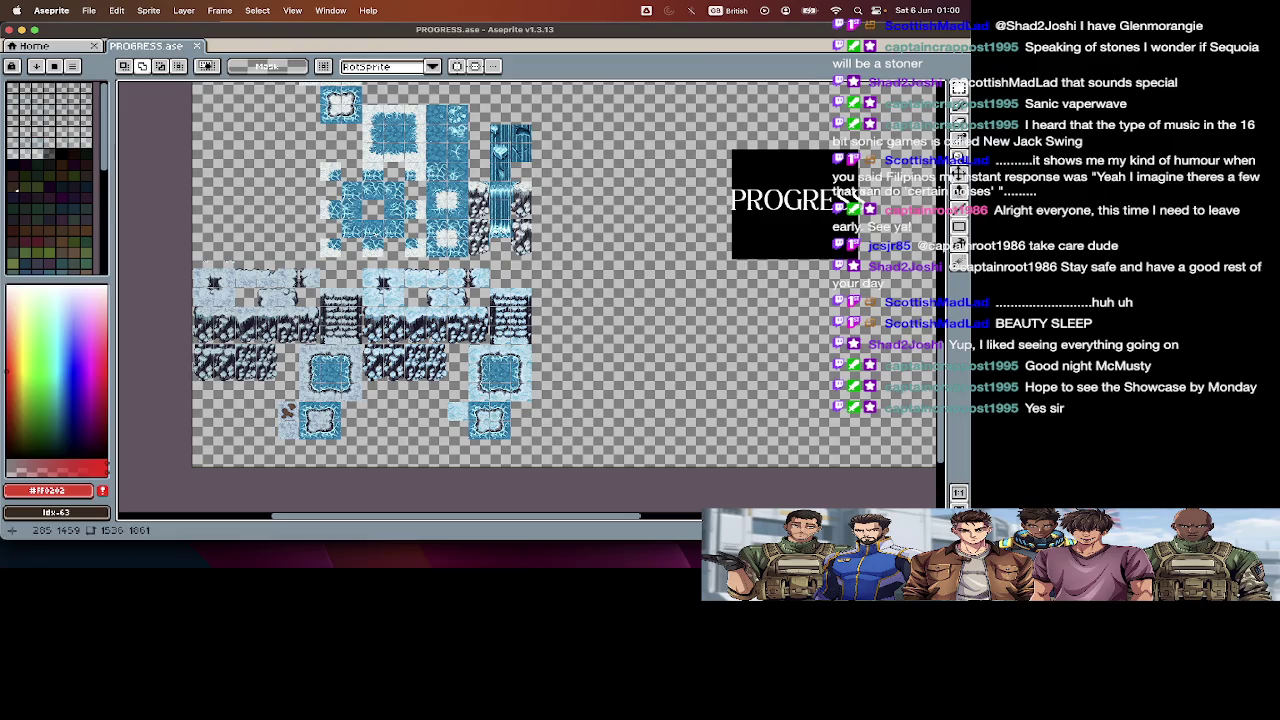
scroll(375, 235, "up", 5)
scroll(375, 235, "right", 5)
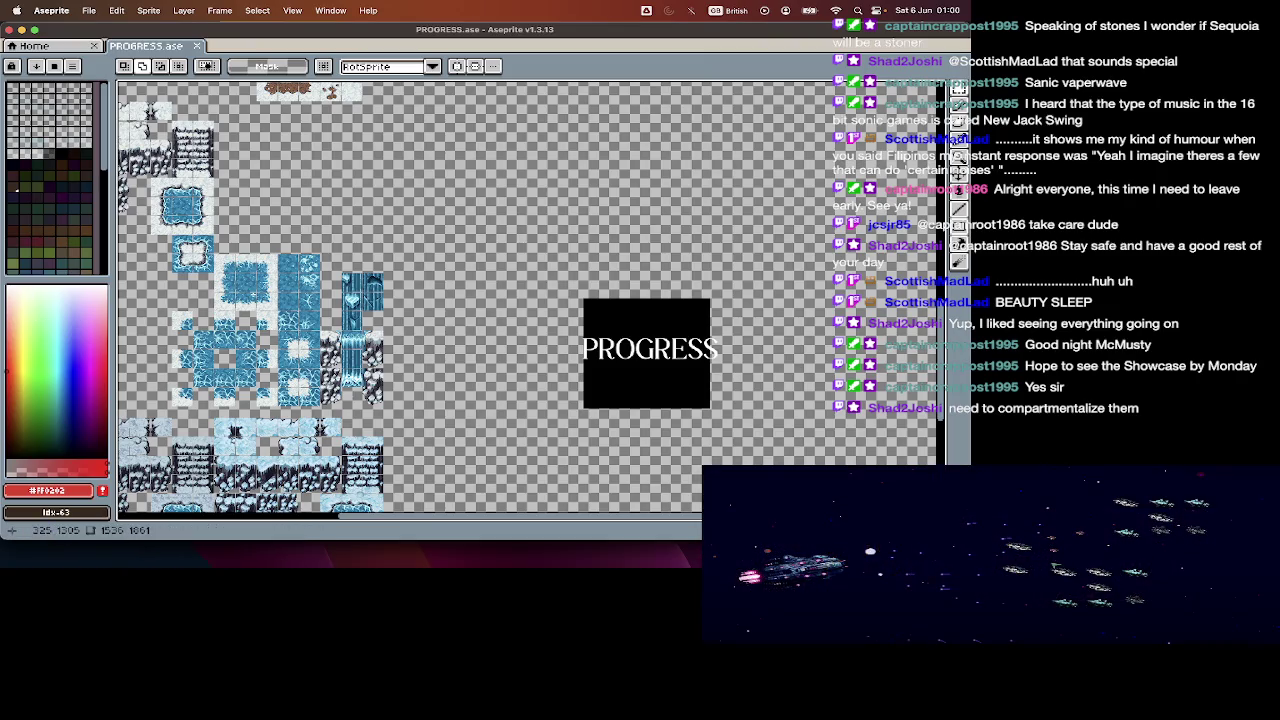
scroll(254, 292, "up", 1)
scroll(254, 292, "up", 1)
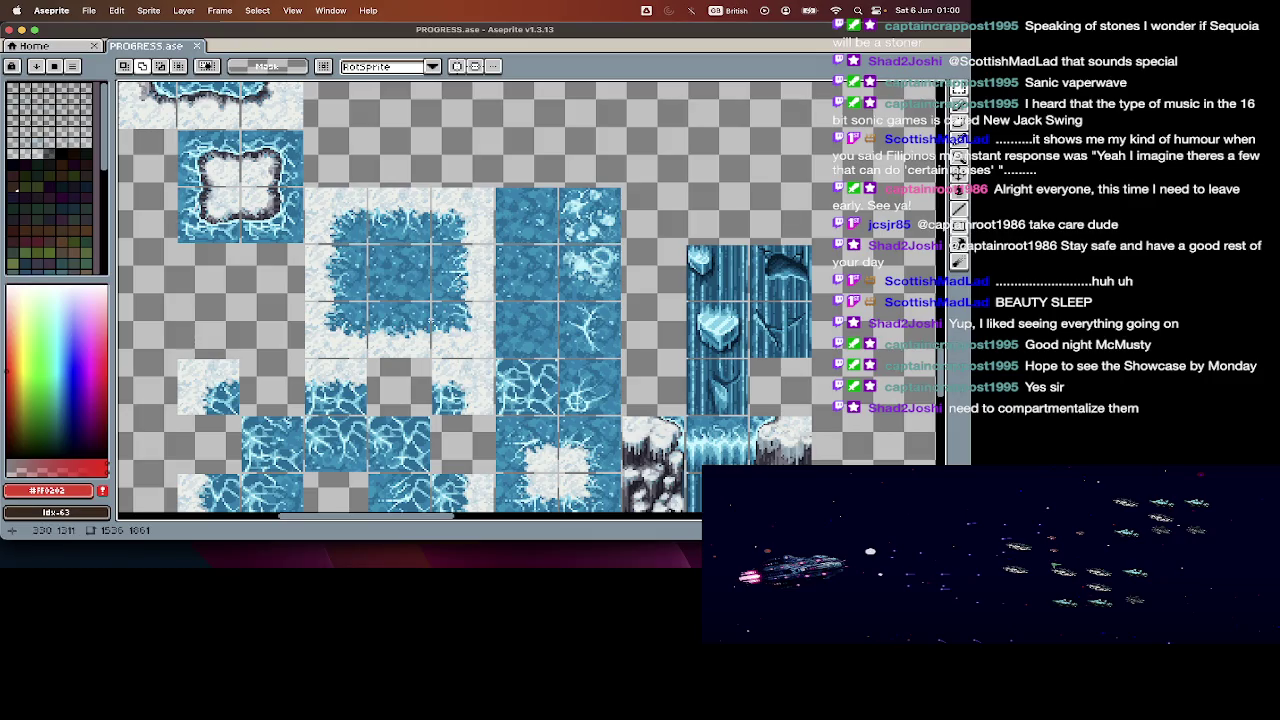
scroll(480, 280, "up", 3)
scroll(531, 243, "up", 3)
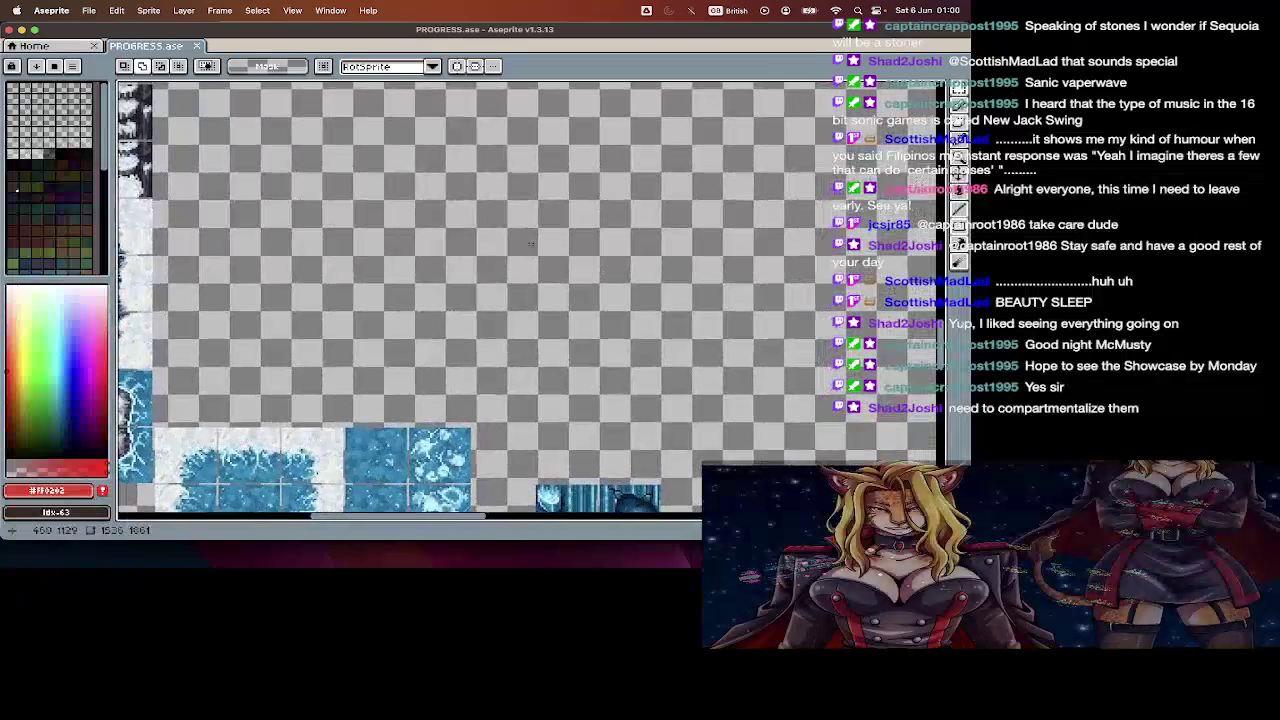
scroll(529, 244, "down", 1)
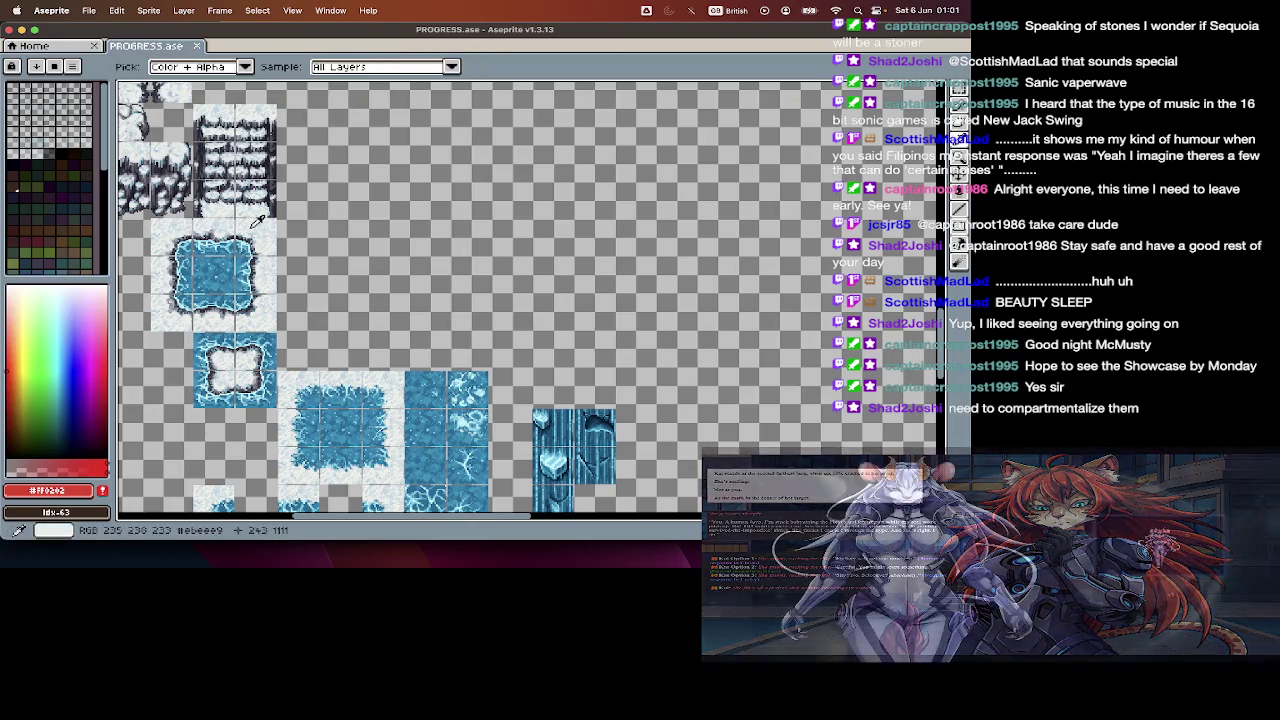
left_click(517, 414)
Step: Try inserting 'Grid' text, then cancel it and switch to the Move tool
scroll(517, 414, "up", 1)
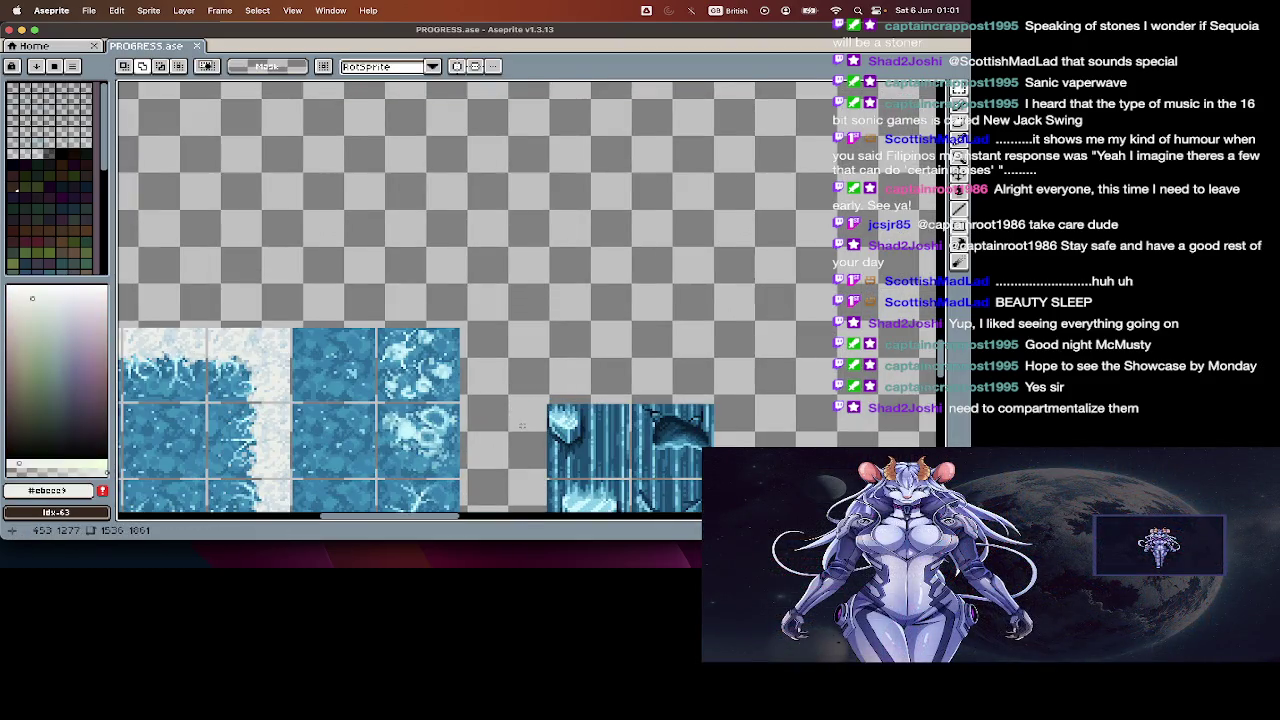
scroll(519, 420, "down", 2)
scroll(520, 425, "down", 1)
scroll(520, 425, "down", 2)
scroll(520, 425, "down", 1)
scroll(520, 425, "down", 2)
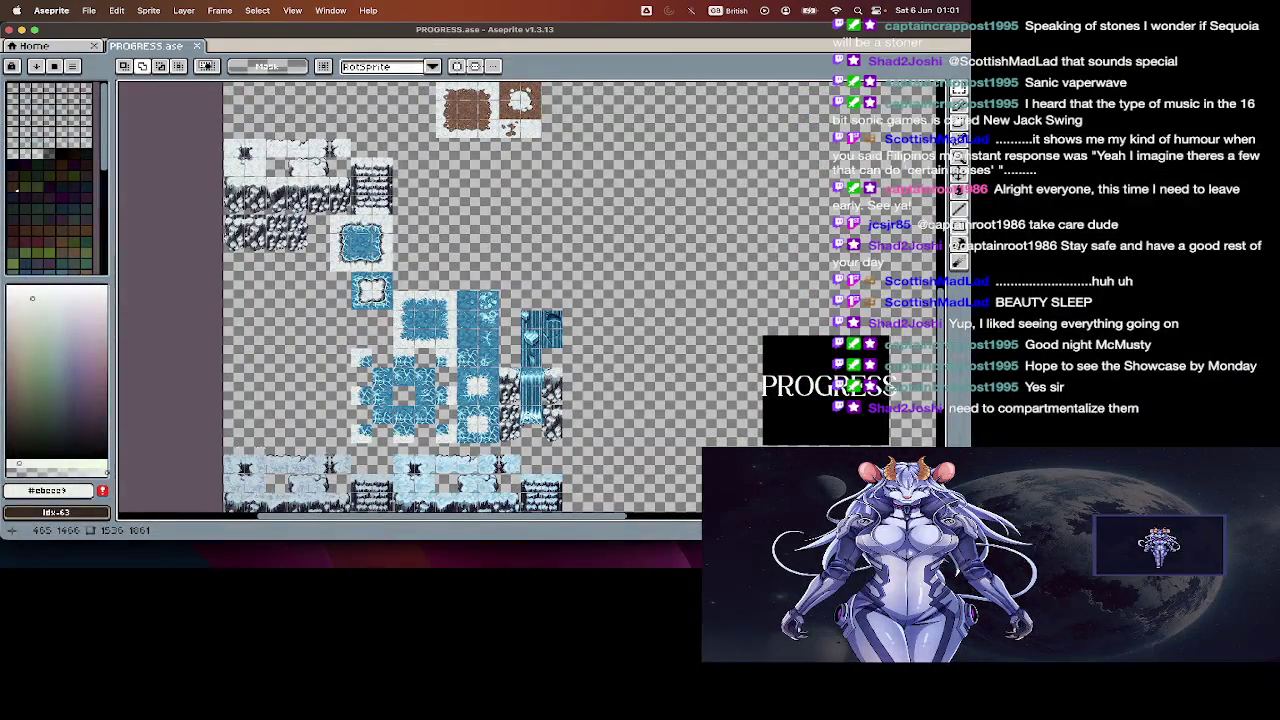
scroll(527, 493, "up", 1)
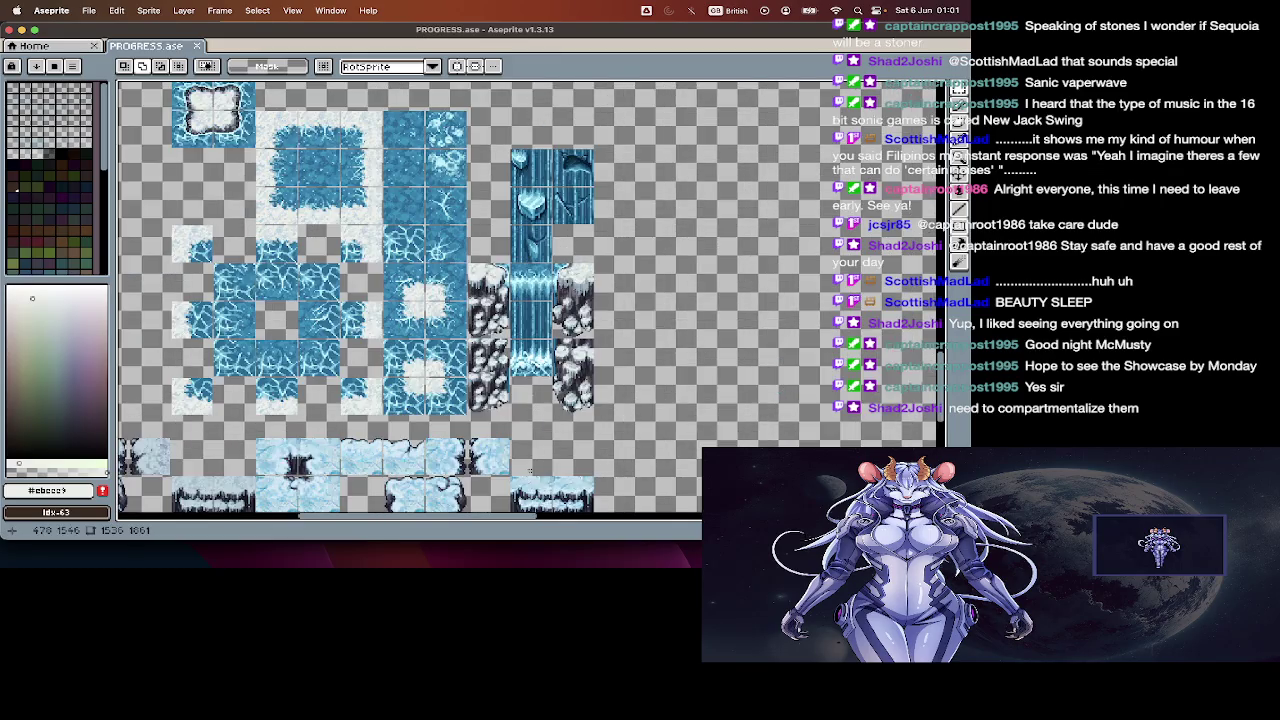
scroll(527, 493, "up", 1)
key("t")
key("Escape")
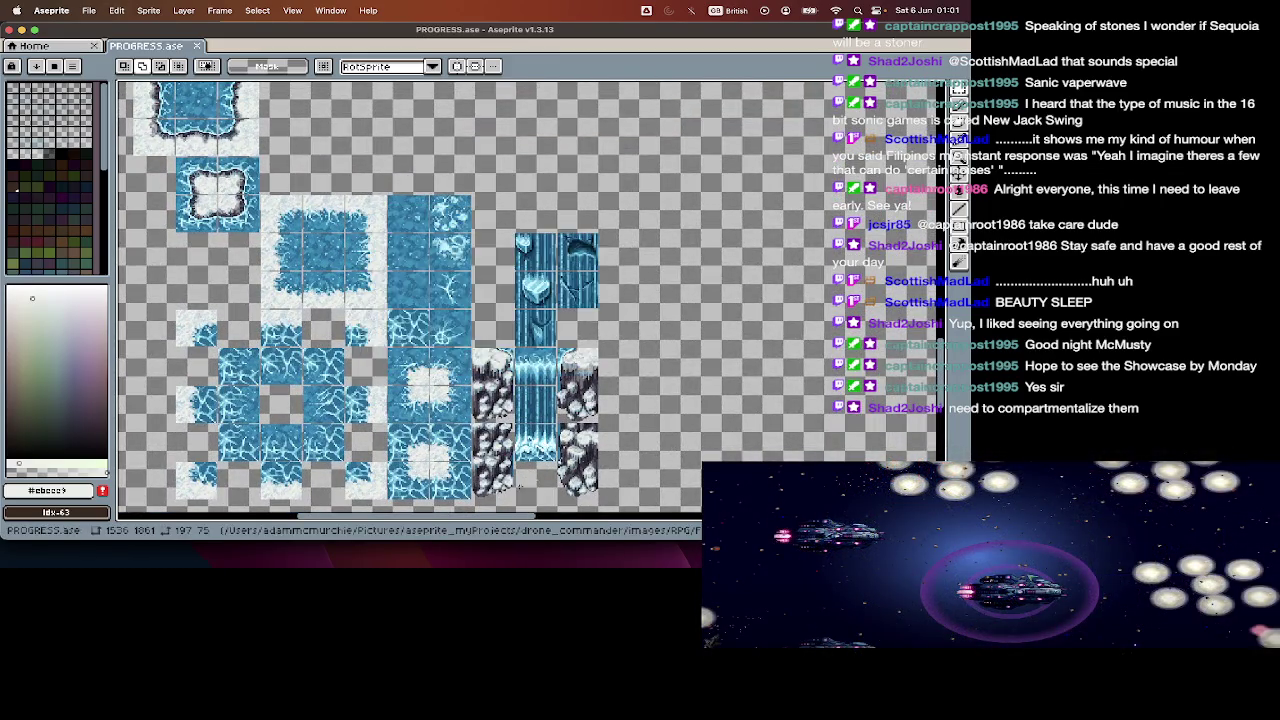
scroll(525, 498, "up", 3)
key("t")
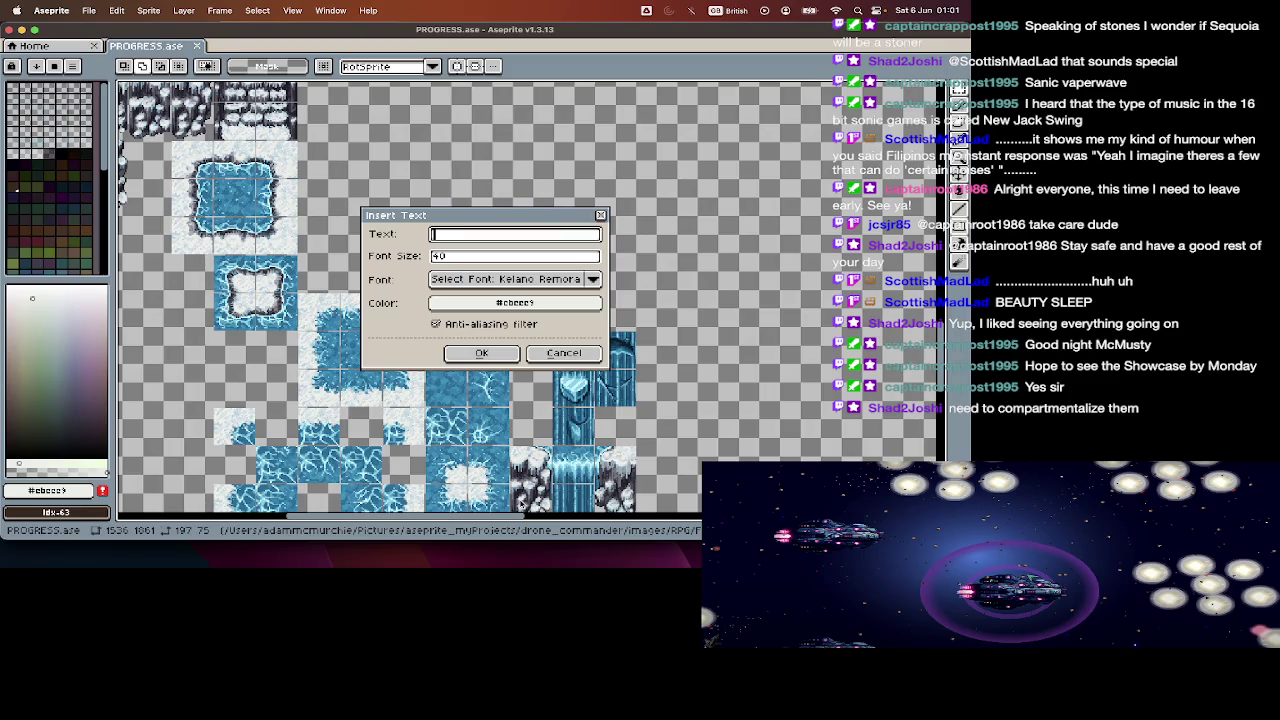
type("Grid")
key("BackSpace")
key("BackSpace")
key("BackSpace")
key("BackSpace")
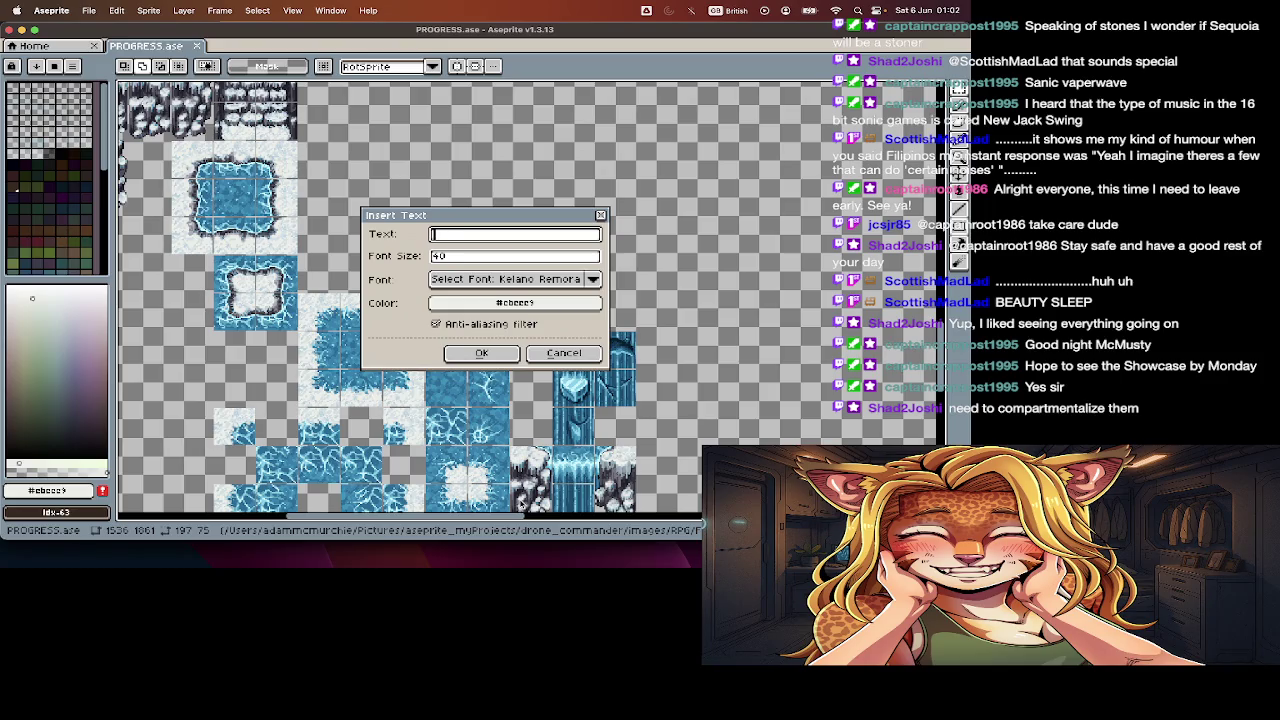
key("Escape")
key("v")
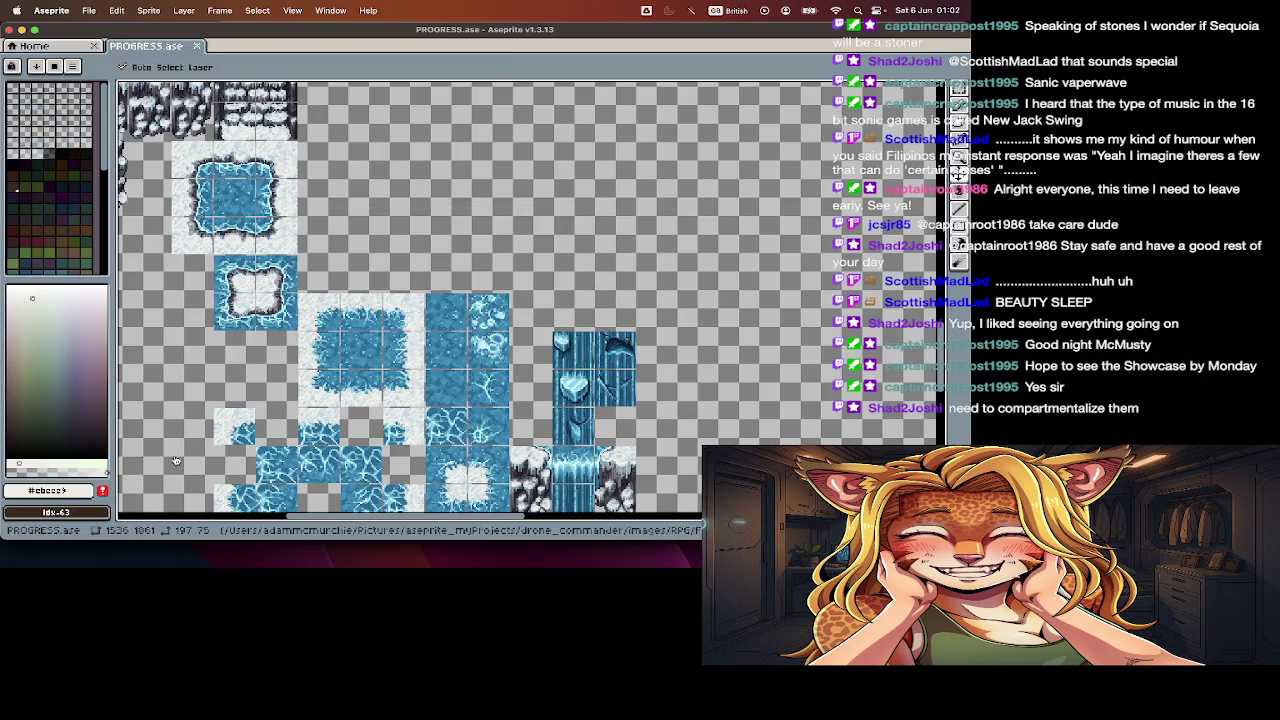
key("super+Tab")
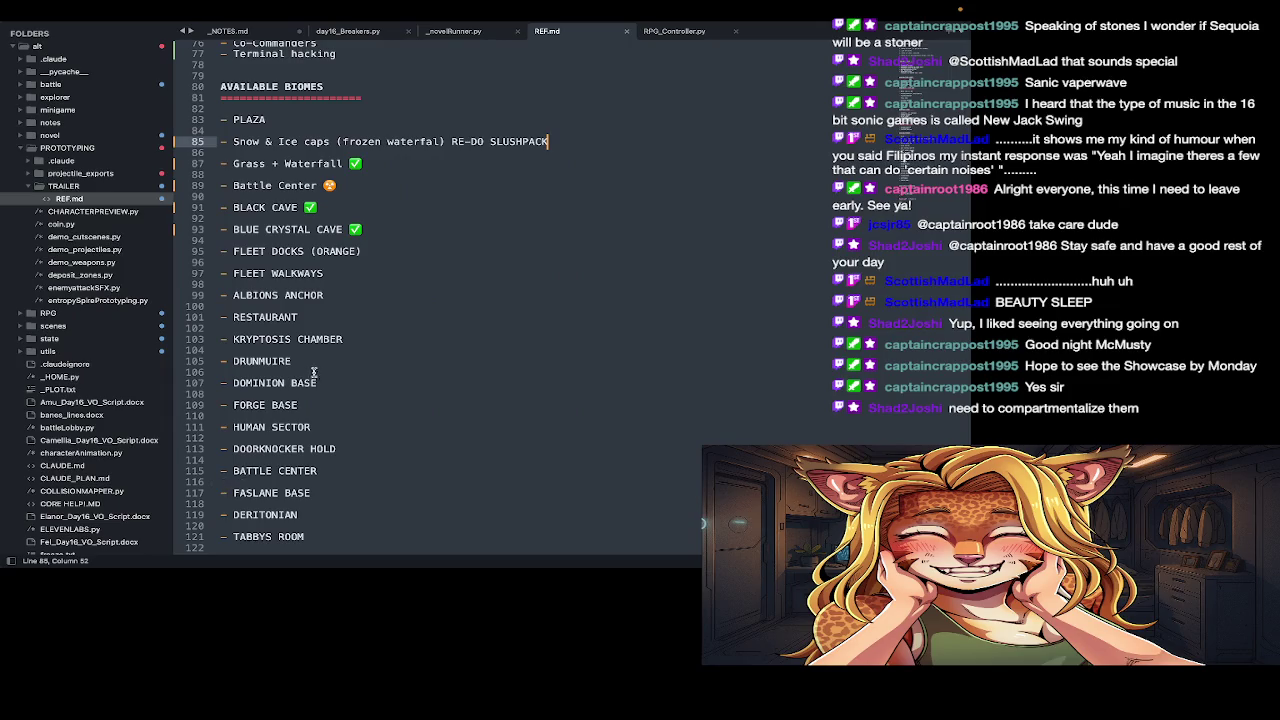
Step: Add a 'SPITESHEET_VISUALISATON_REF = {' line above AVAILABLE BIOMES in REF.md
scroll(310, 380, "up", 2)
left_click(298, 137)
key("Return")
key("Up")
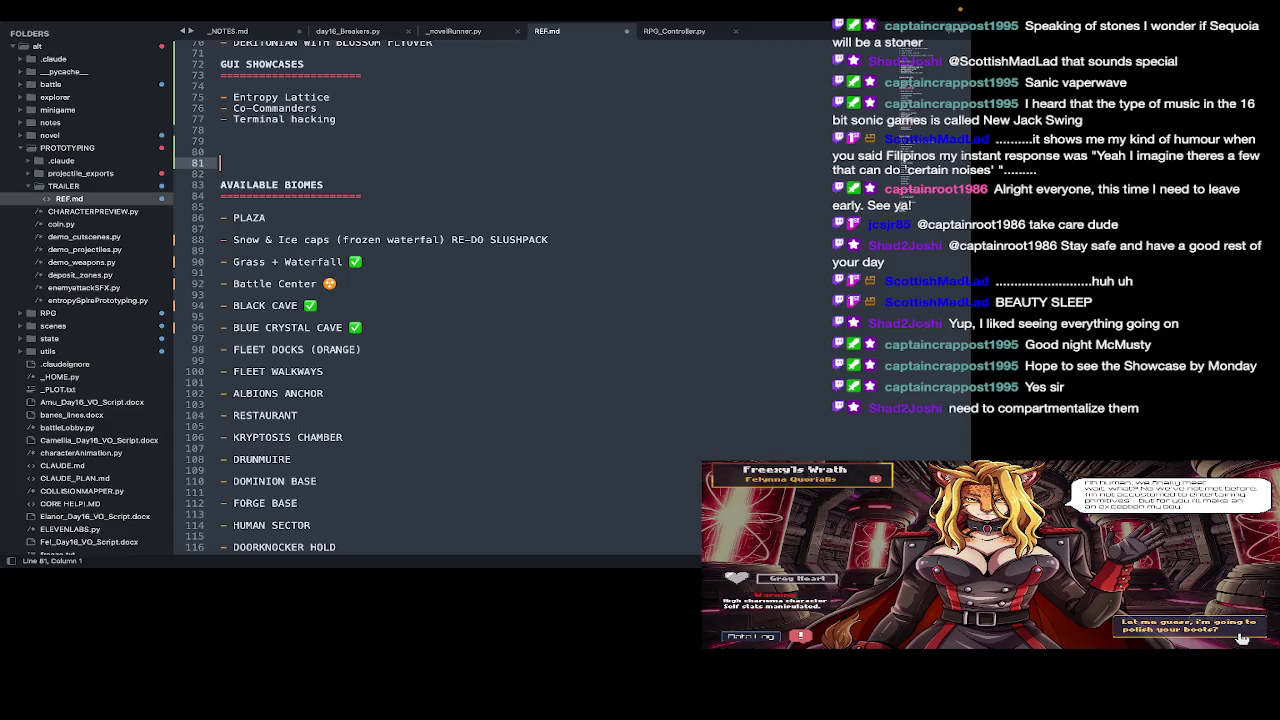
type("FINALIZE")
key("ctrl+z")
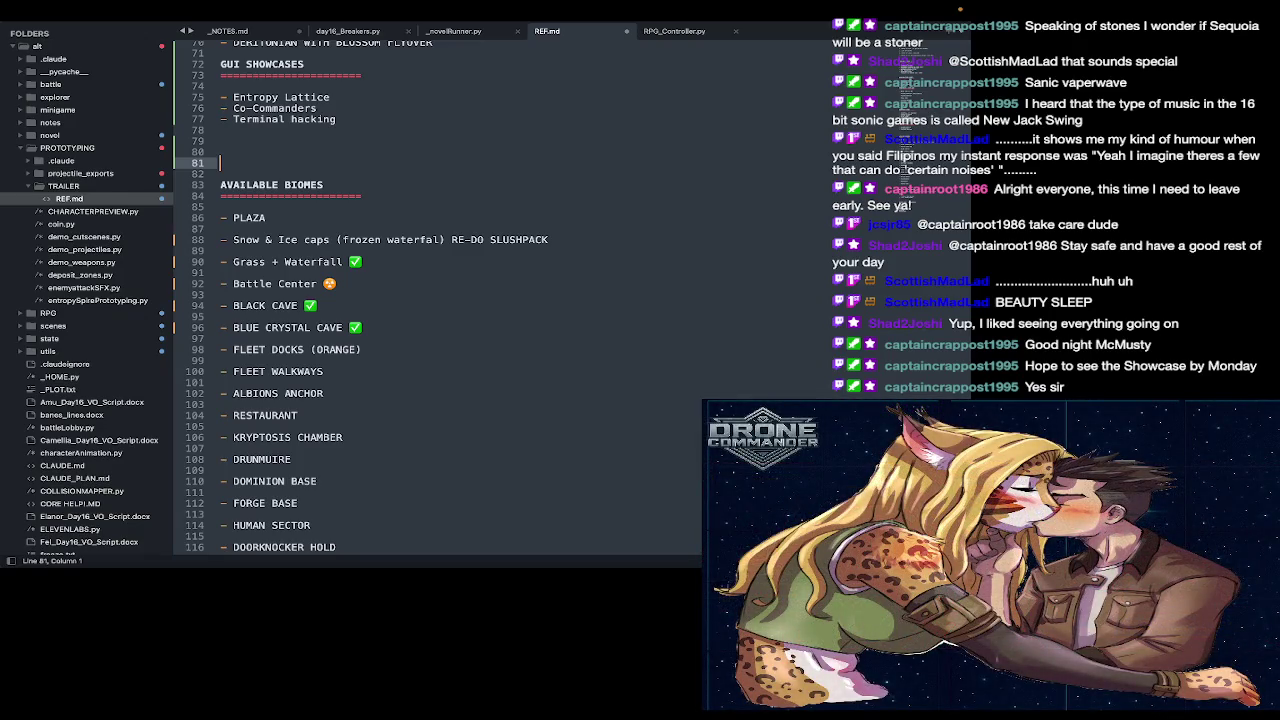
type("SPITESHEET_VISUALISATON")
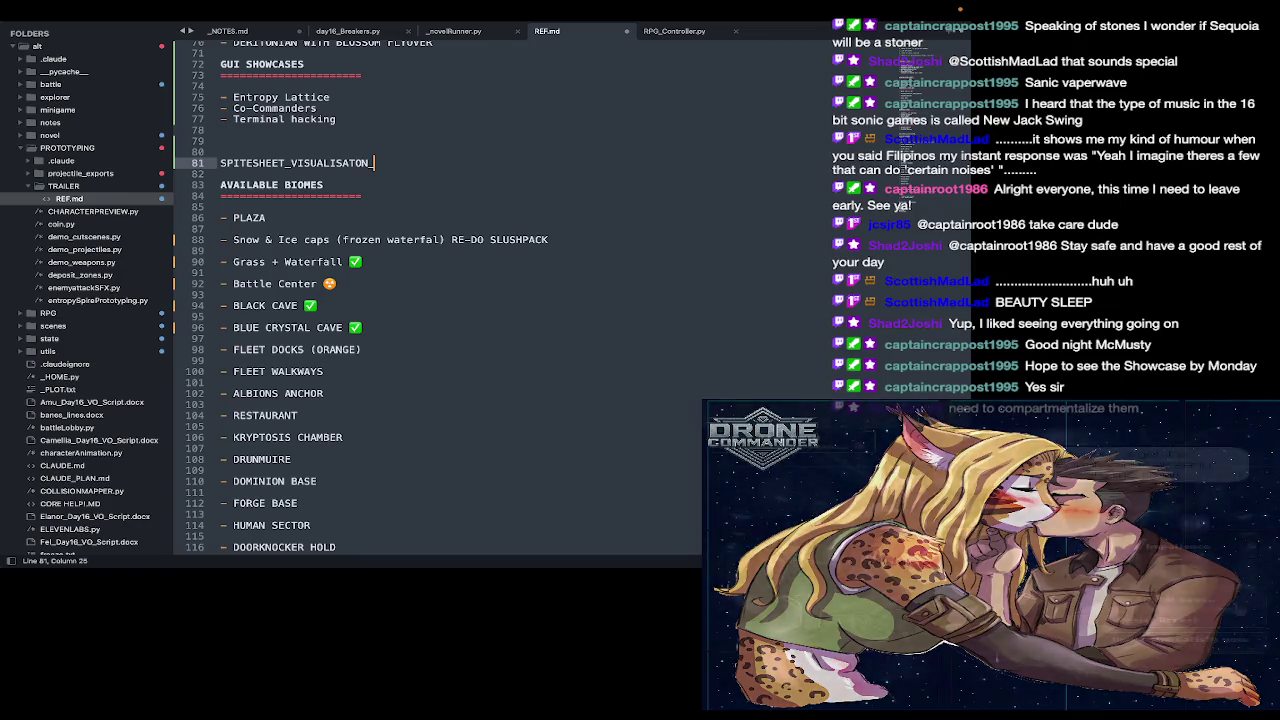
type("_REF ")
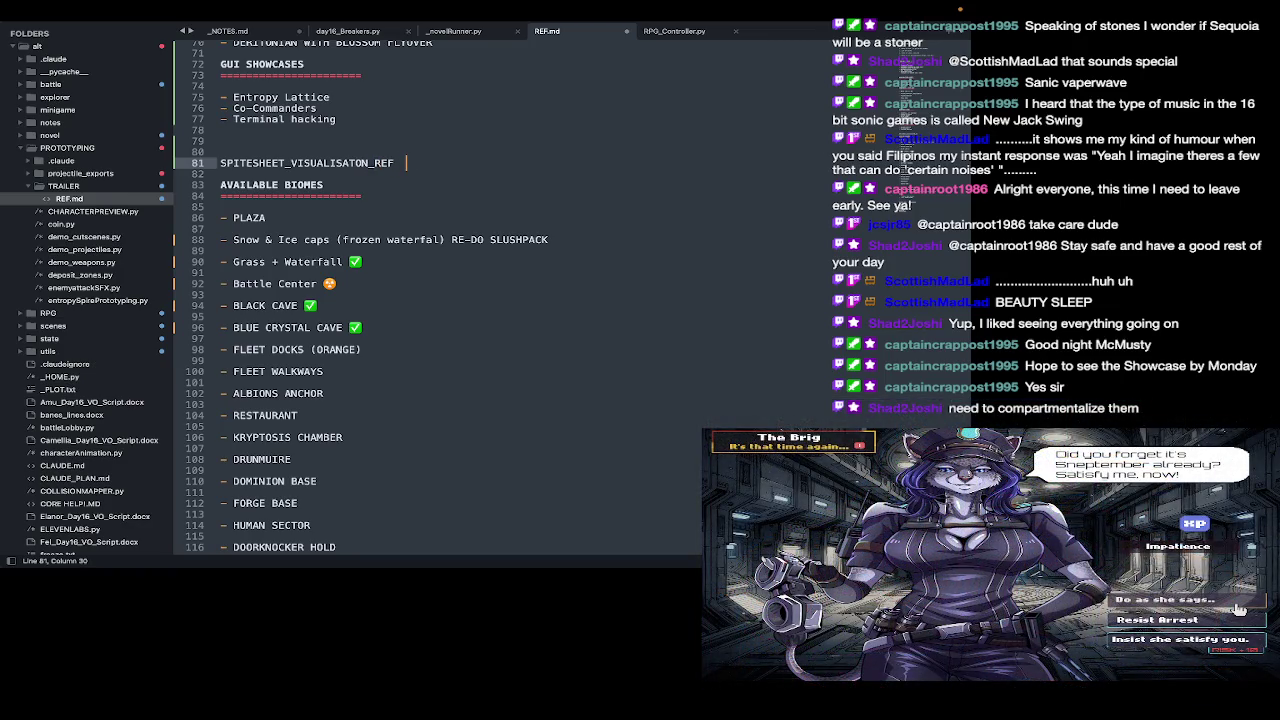
type(" = {")
key("Left")
key("super+Tab")
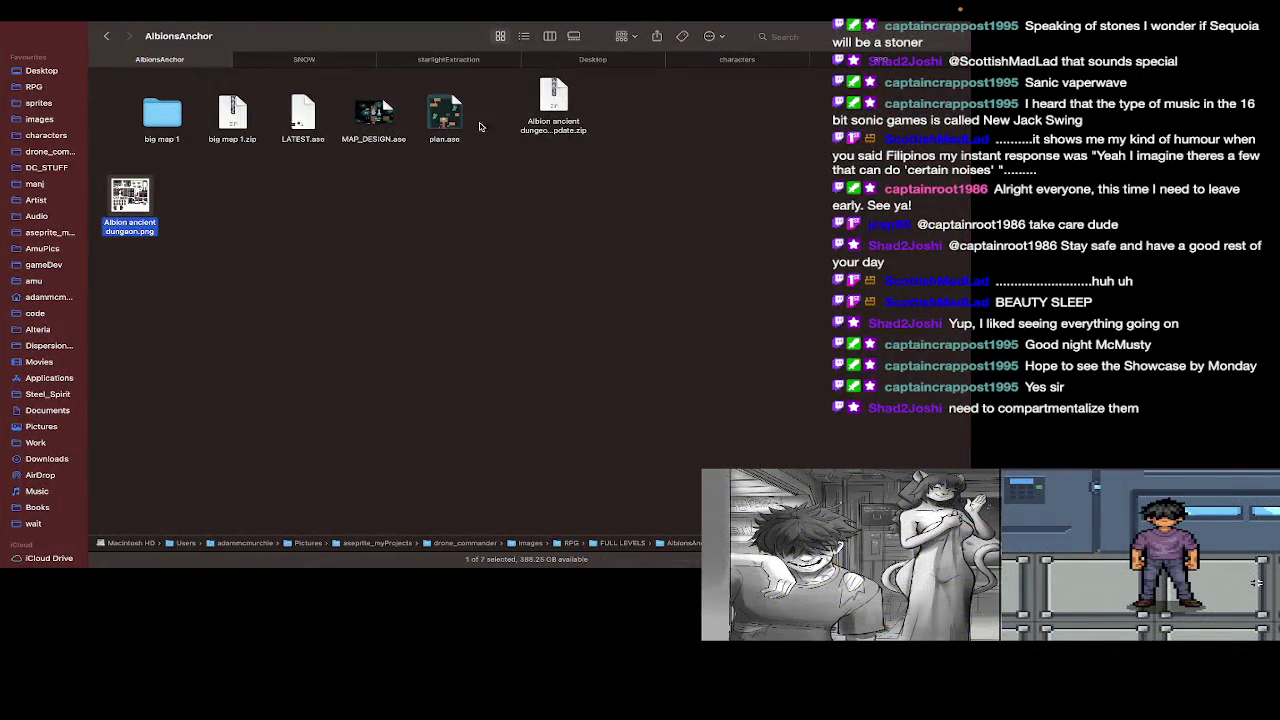
Step: Switch Finder to column view and open the AmusCave tile folder
key("Up")
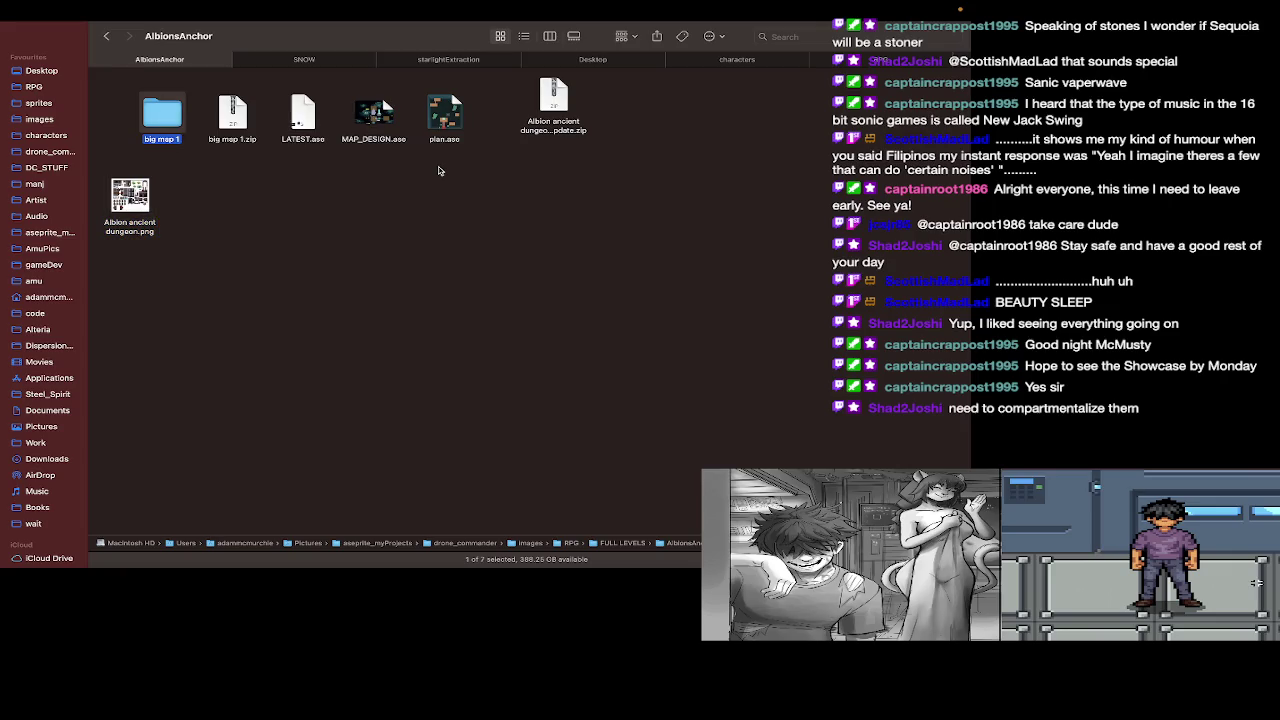
key("super+Up")
key("super+Up")
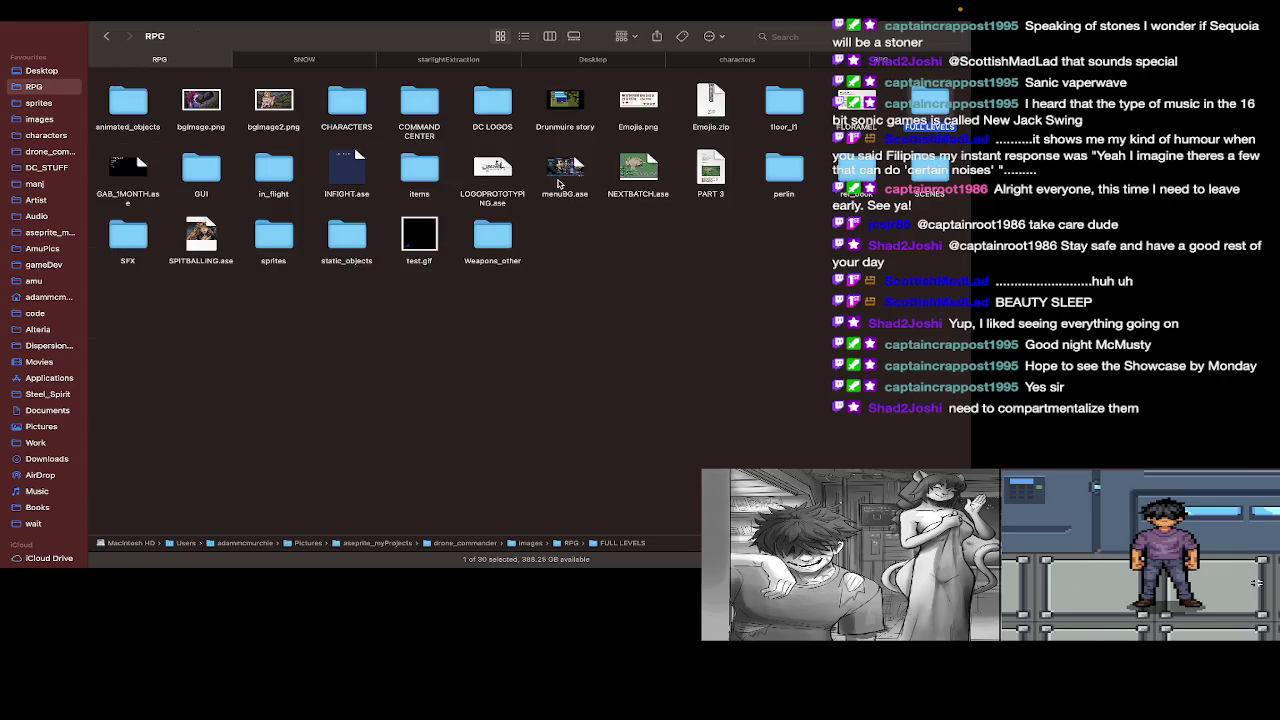
key("super+Down")
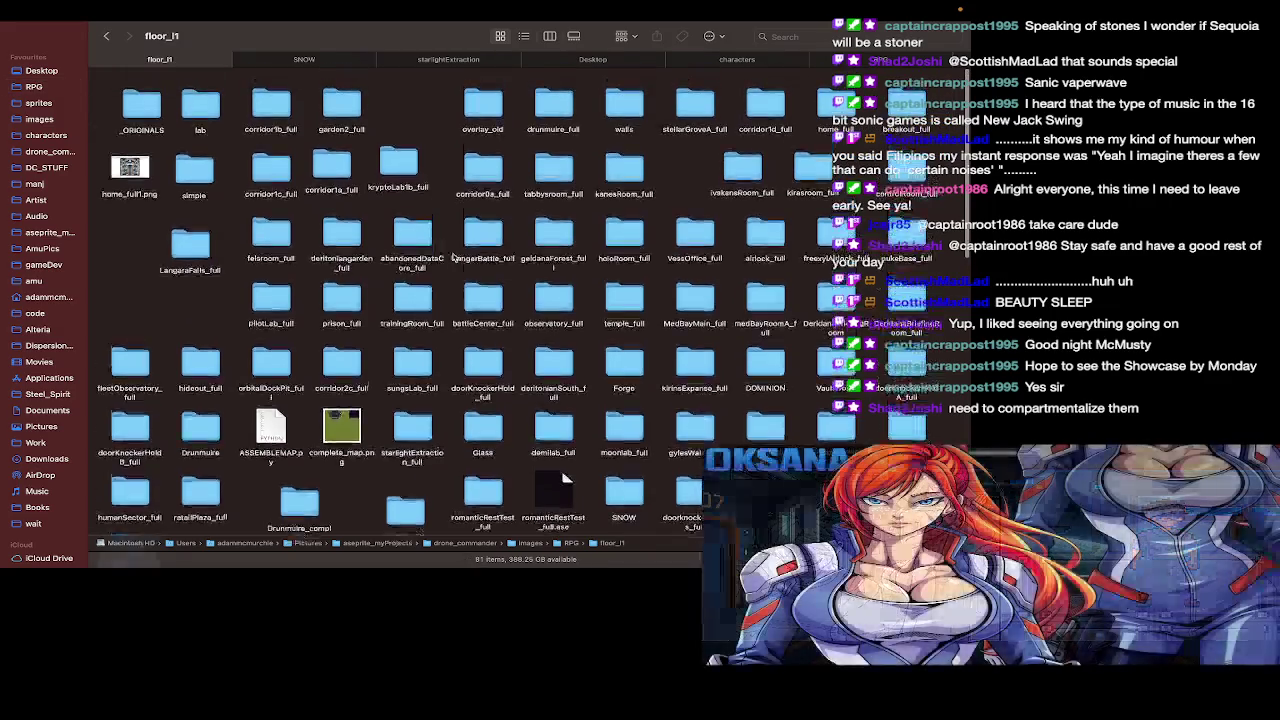
scroll(453, 258, "down", 5)
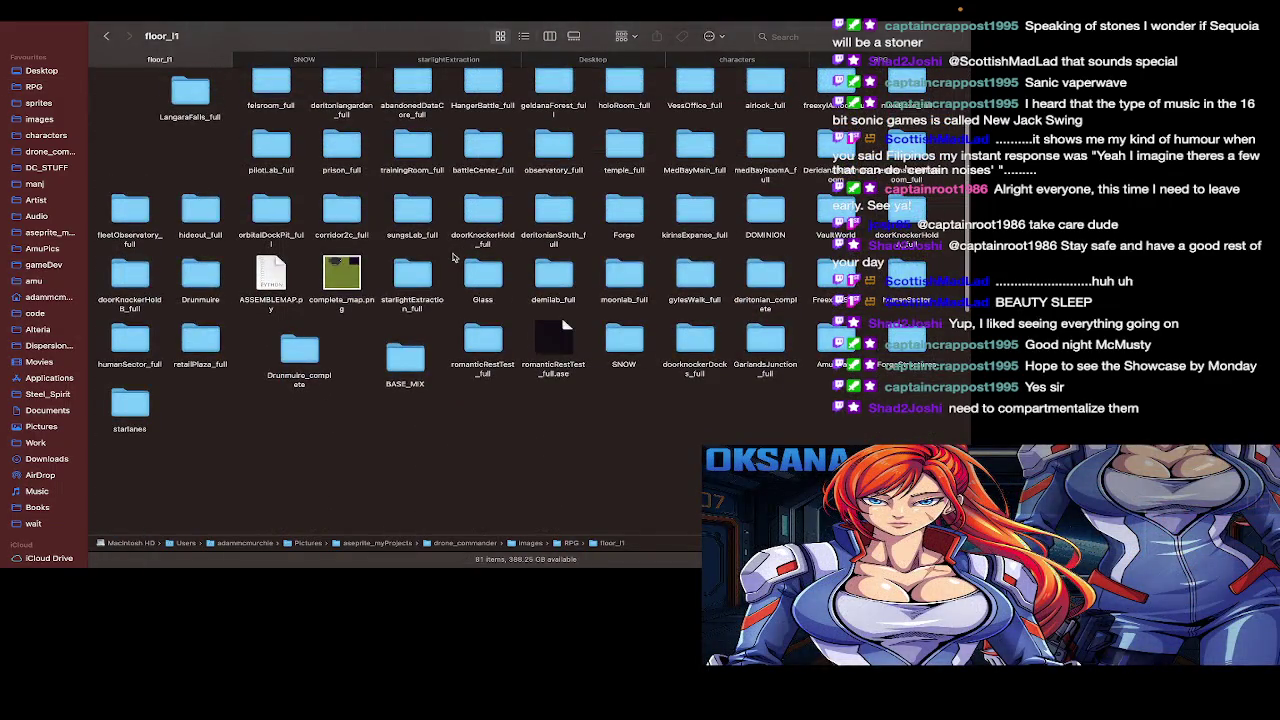
scroll(453, 258, "up", 5)
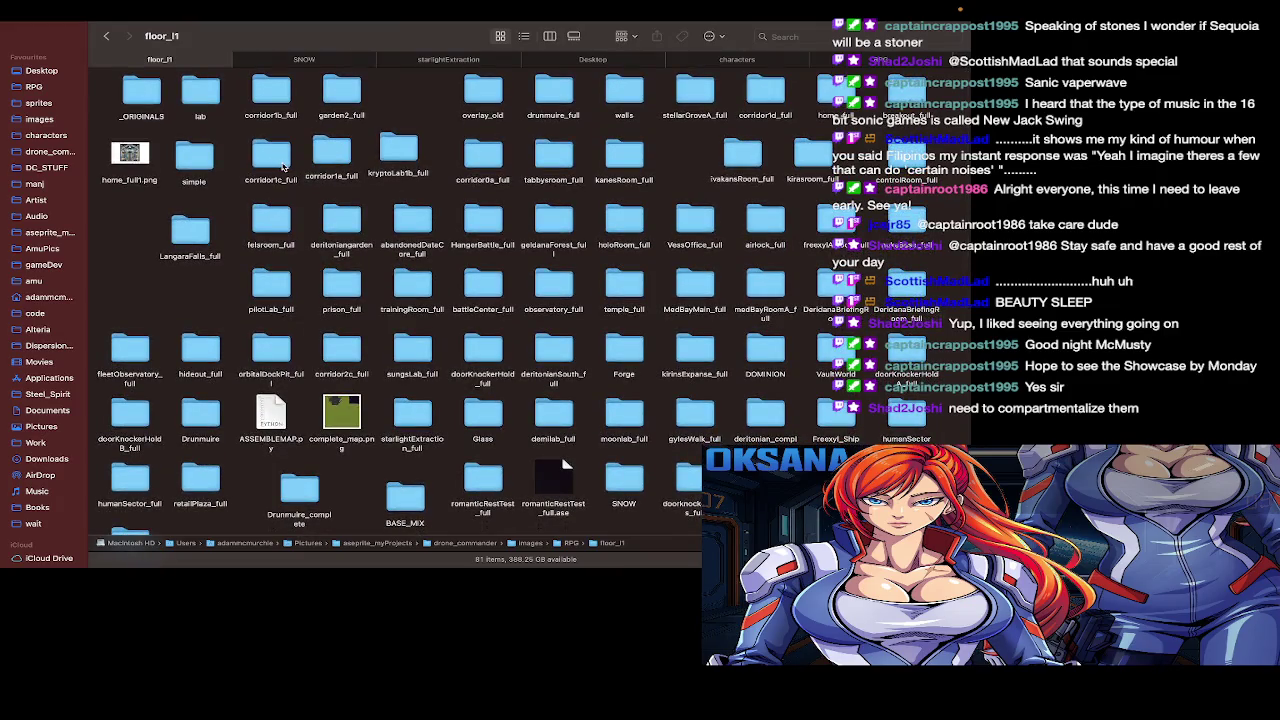
scroll(400, 240, "down", 8)
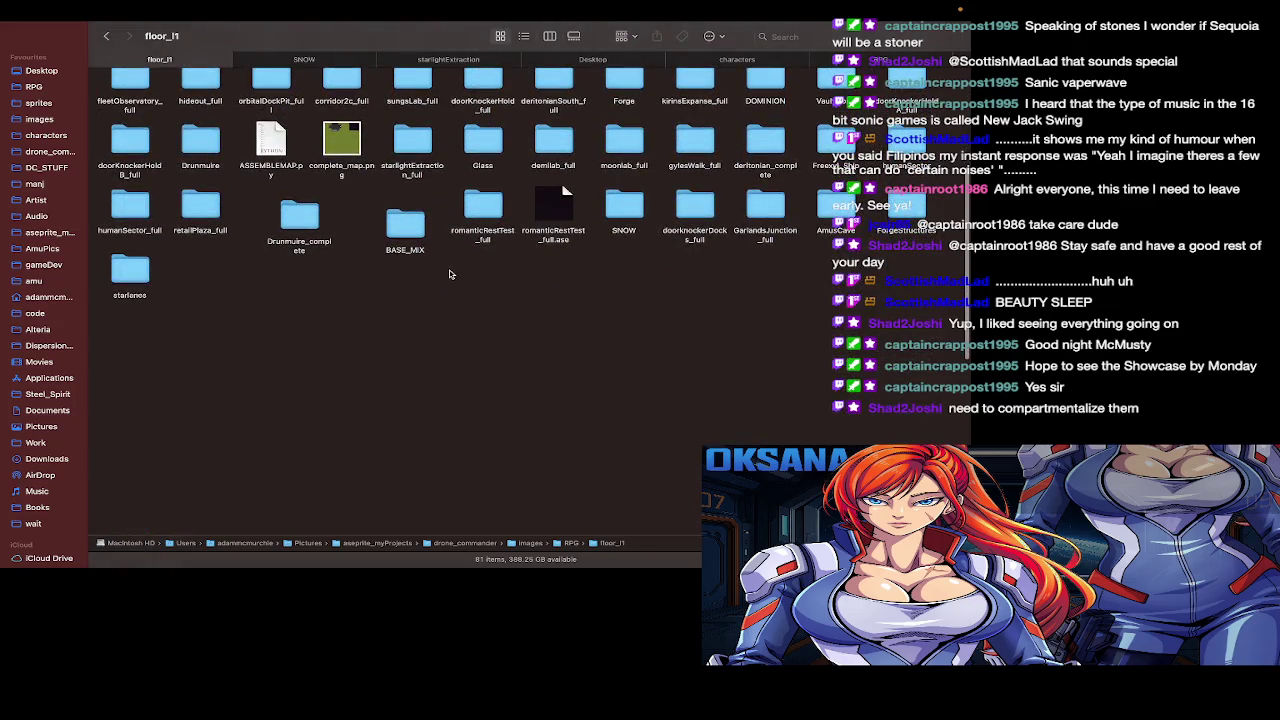
scroll(450, 274, "up", 8)
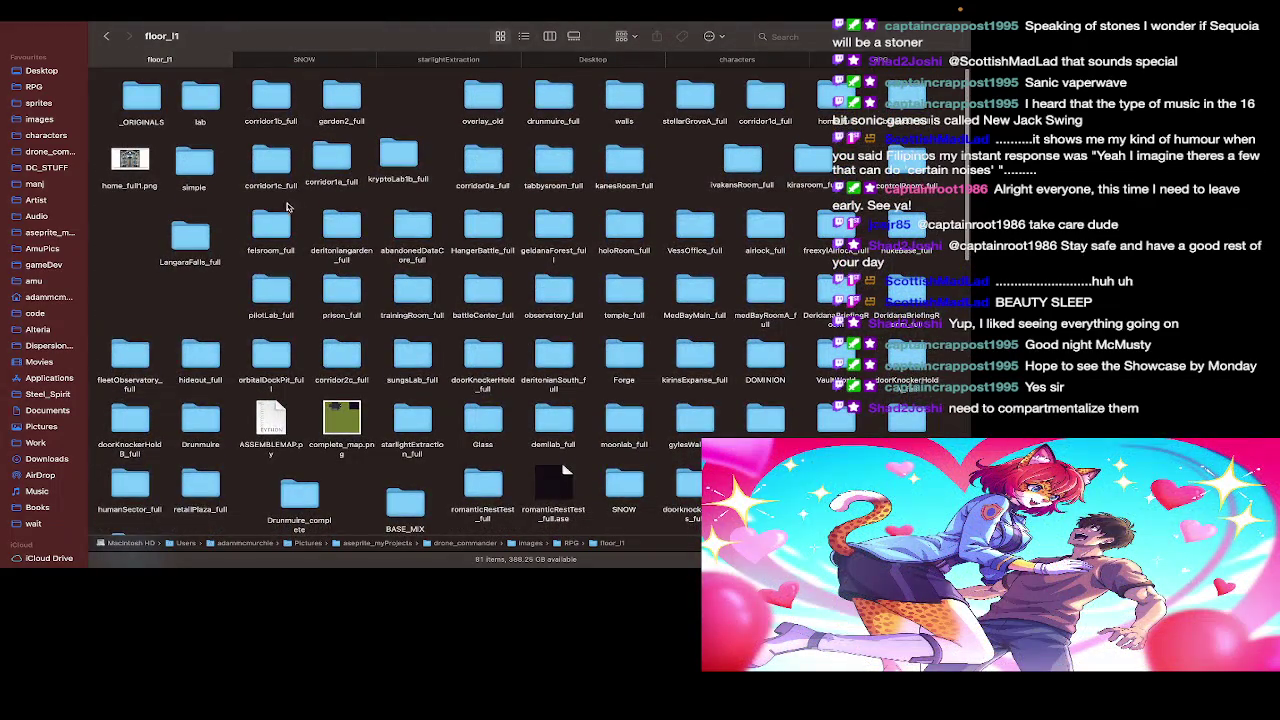
left_click(549, 36)
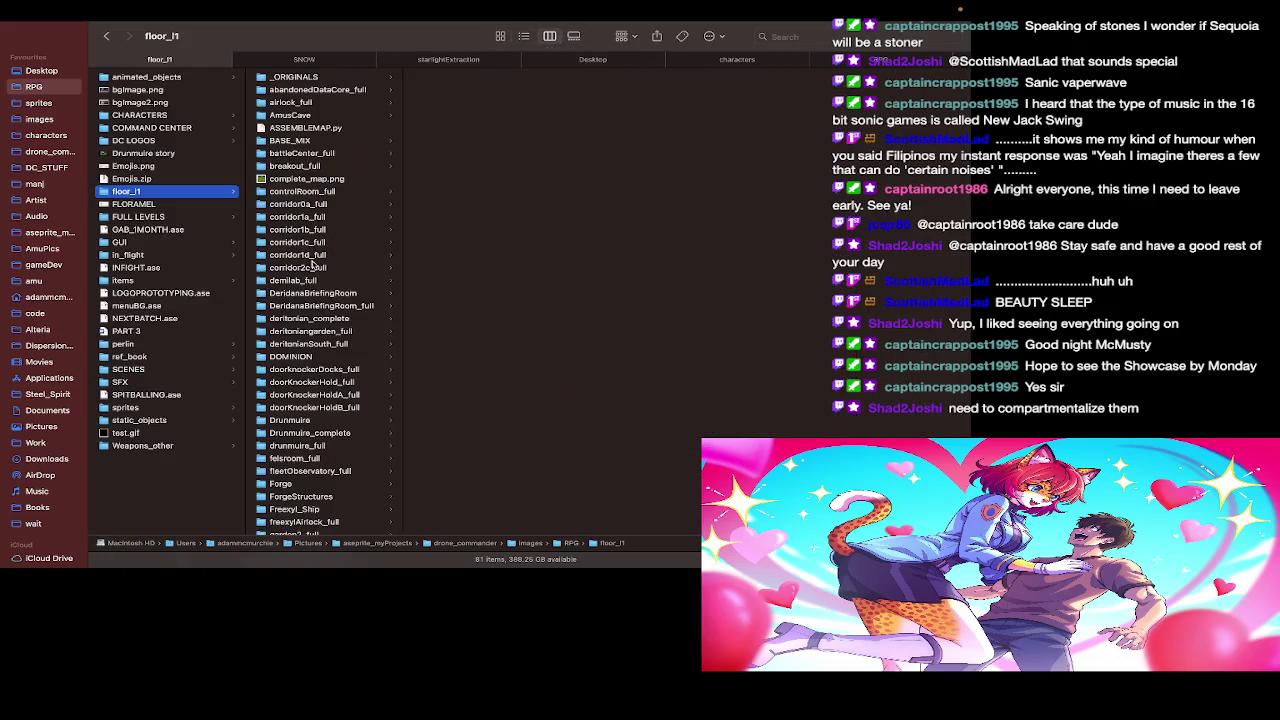
scroll(315, 294, "up", 2)
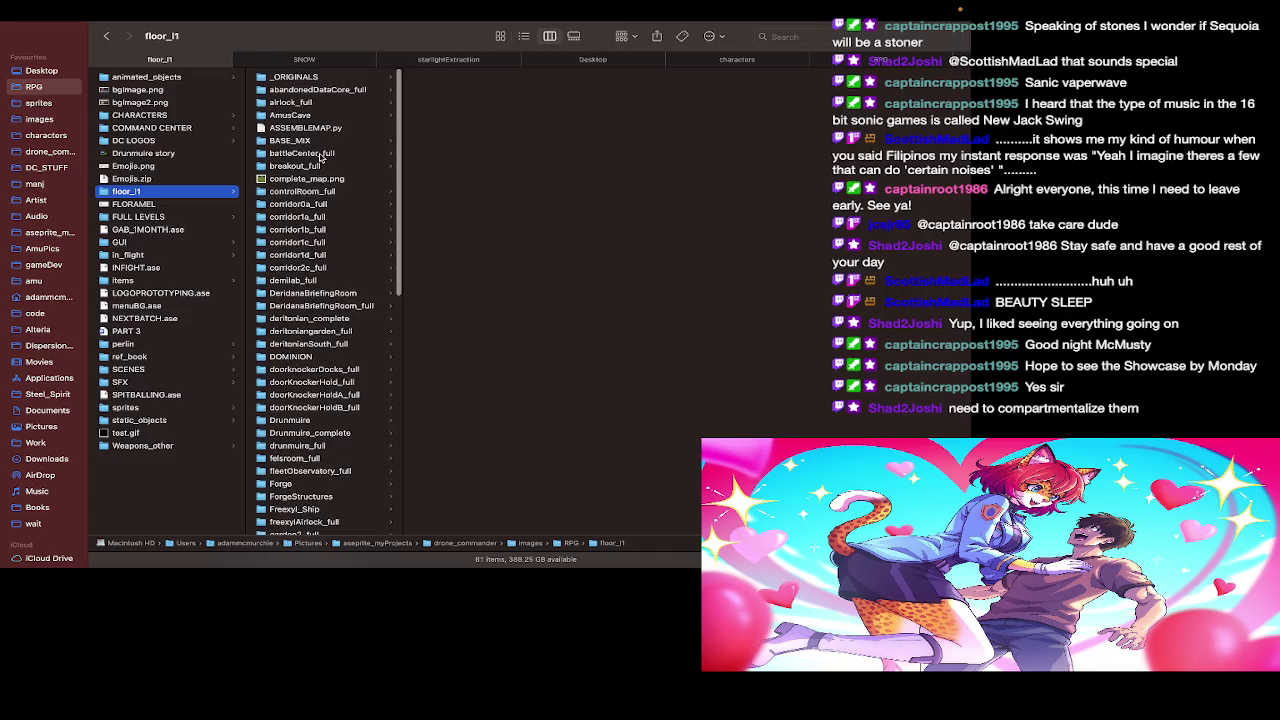
left_click(290, 115)
Step: Preview the crystal edge tiles and settle on crystalEdgesSet1.png
left_click(460, 128)
key("Down")
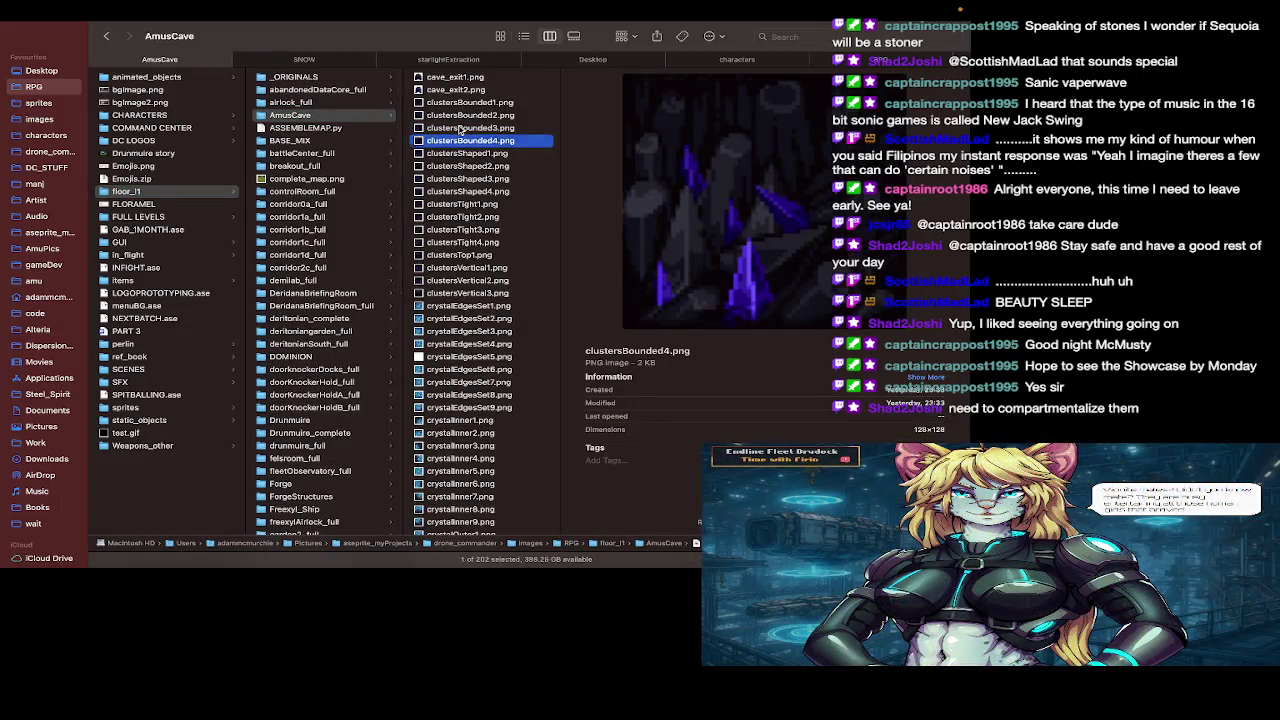
key("Down")
key("Down")
key("Down")
key("Down")
key("Down")
key("Down")
key("Down")
key("Down")
key("Down")
key("Down")
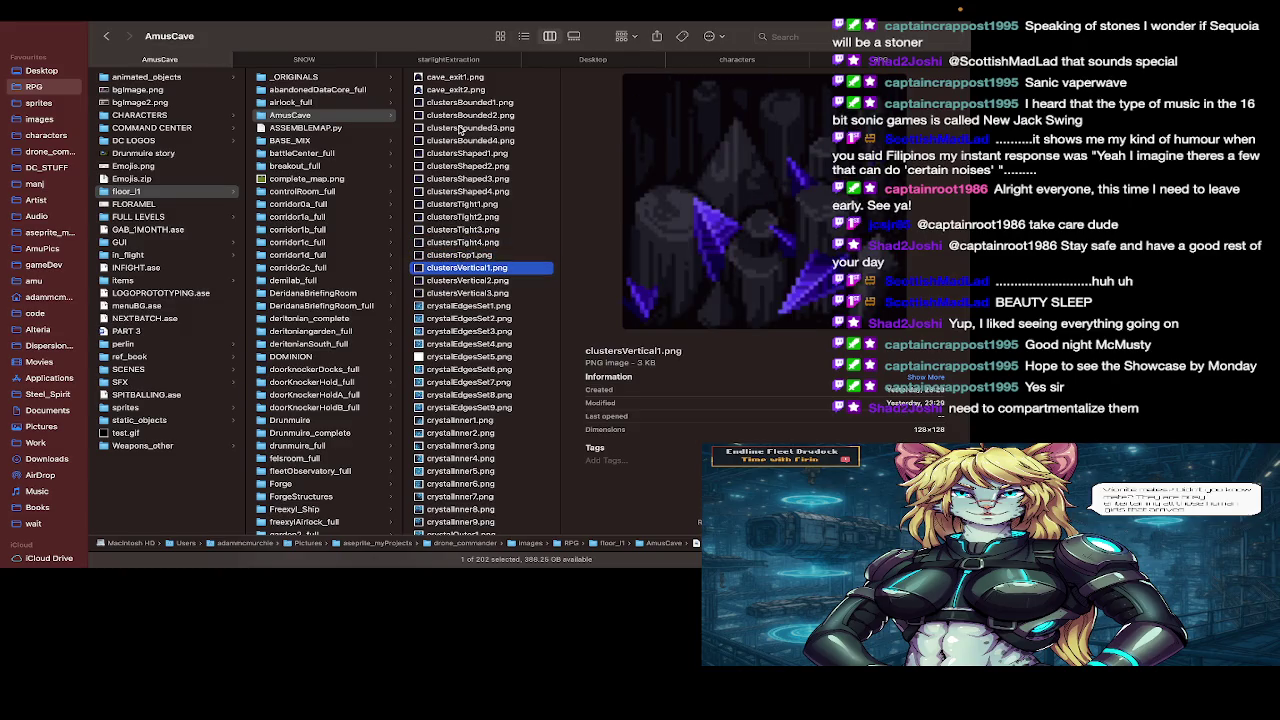
scroll(495, 215, "down", 3)
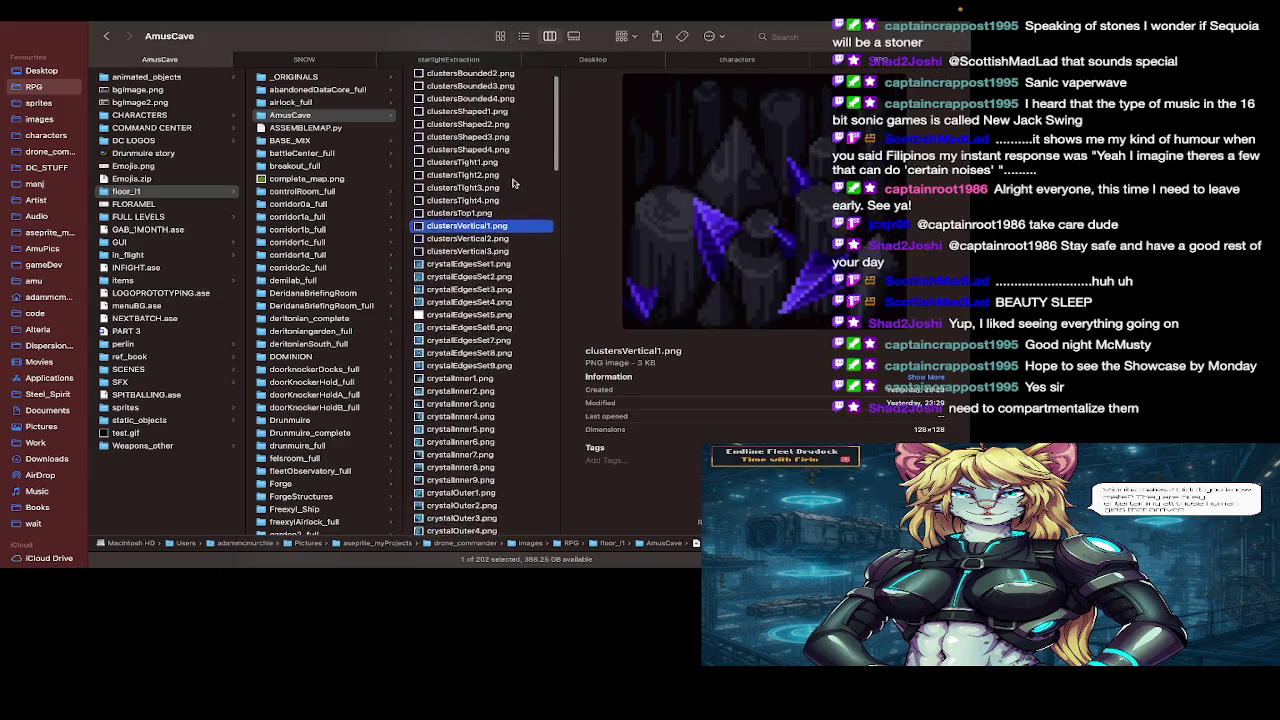
left_click(478, 264)
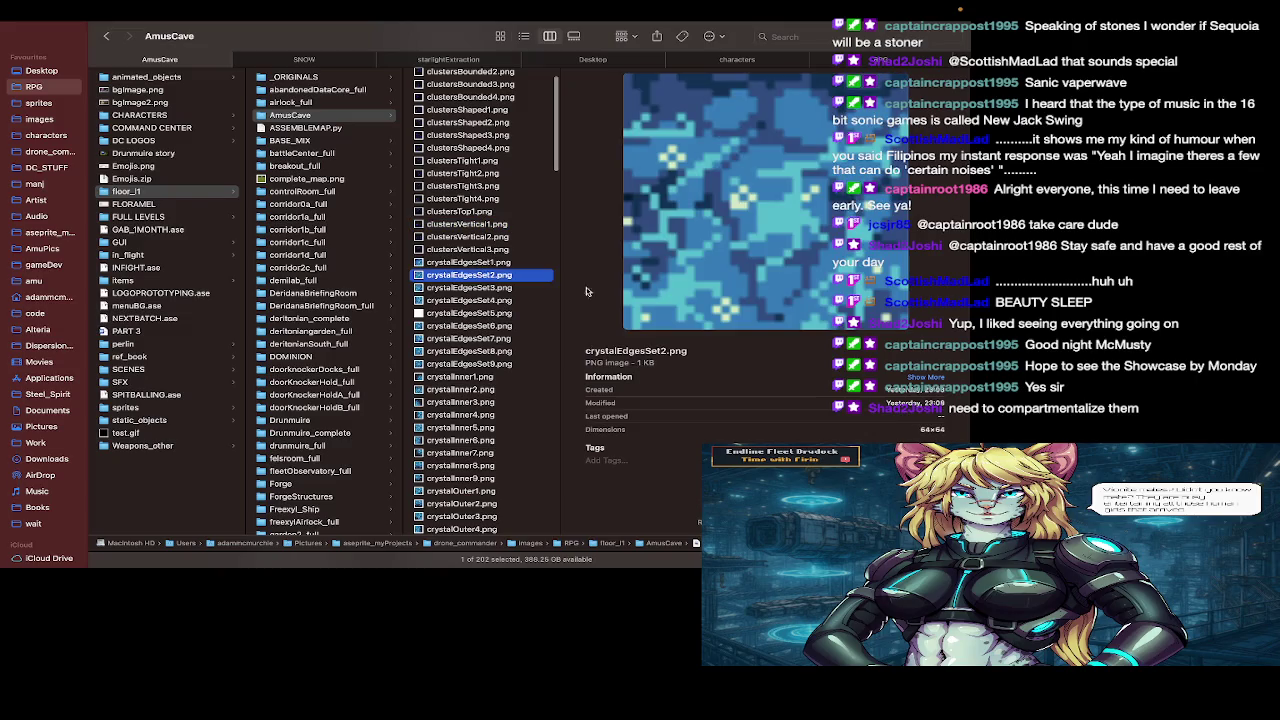
key("Down")
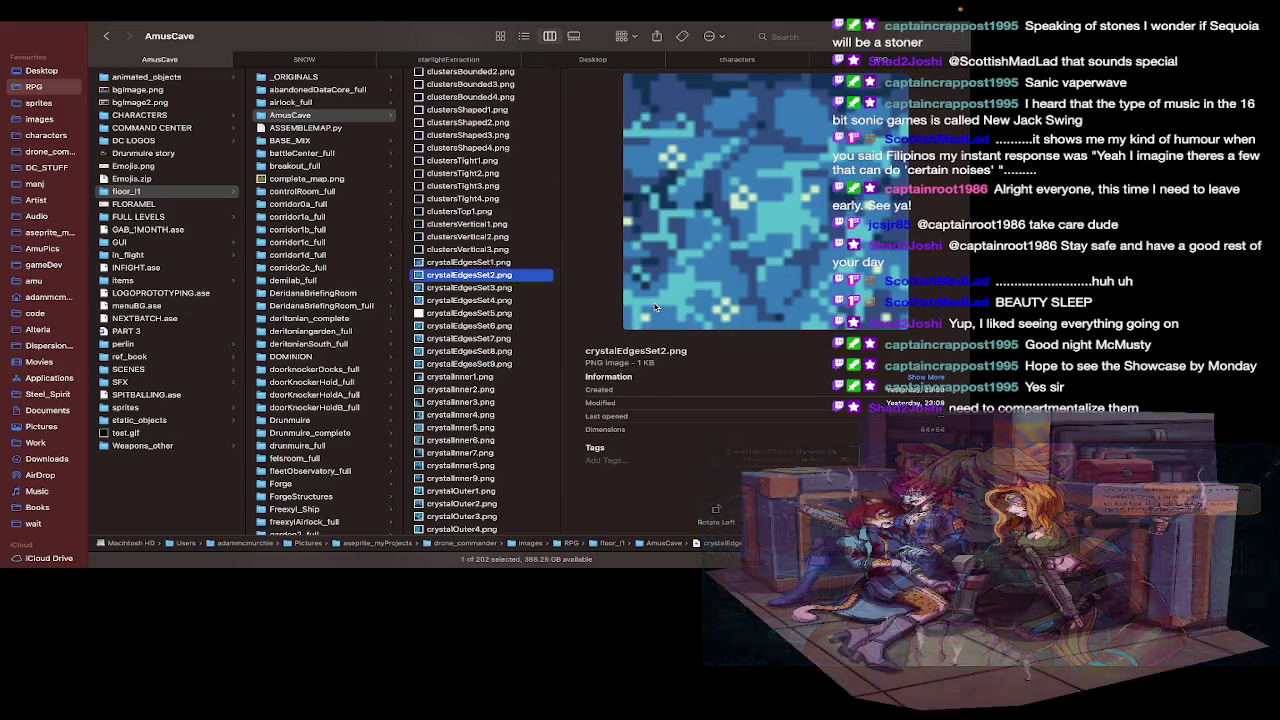
key("Down")
key("Down")
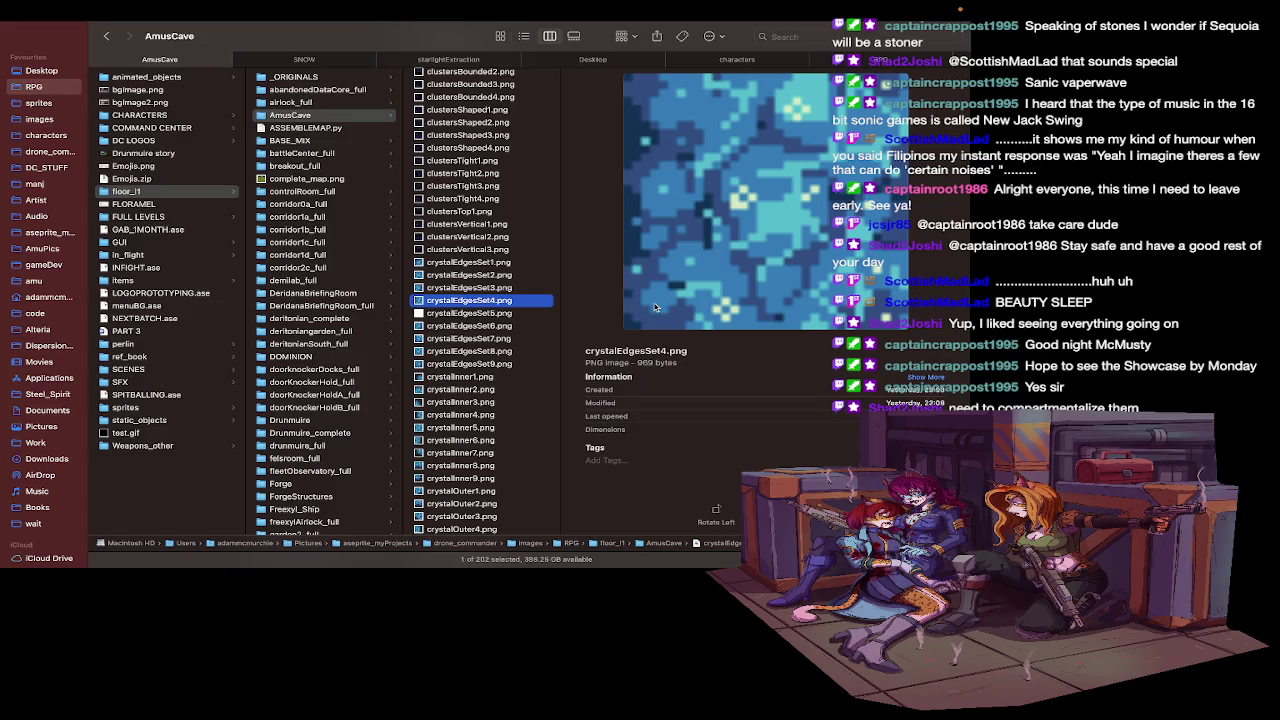
left_click(474, 264)
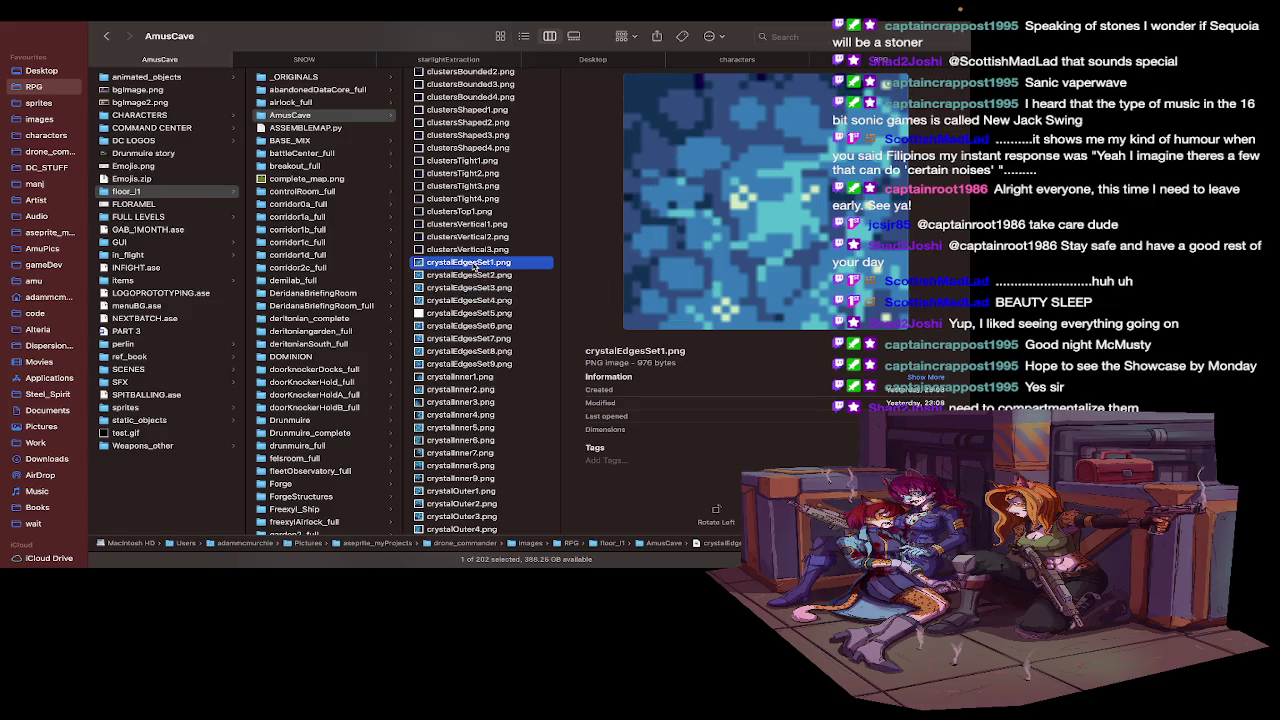
key("ctrl+Left")
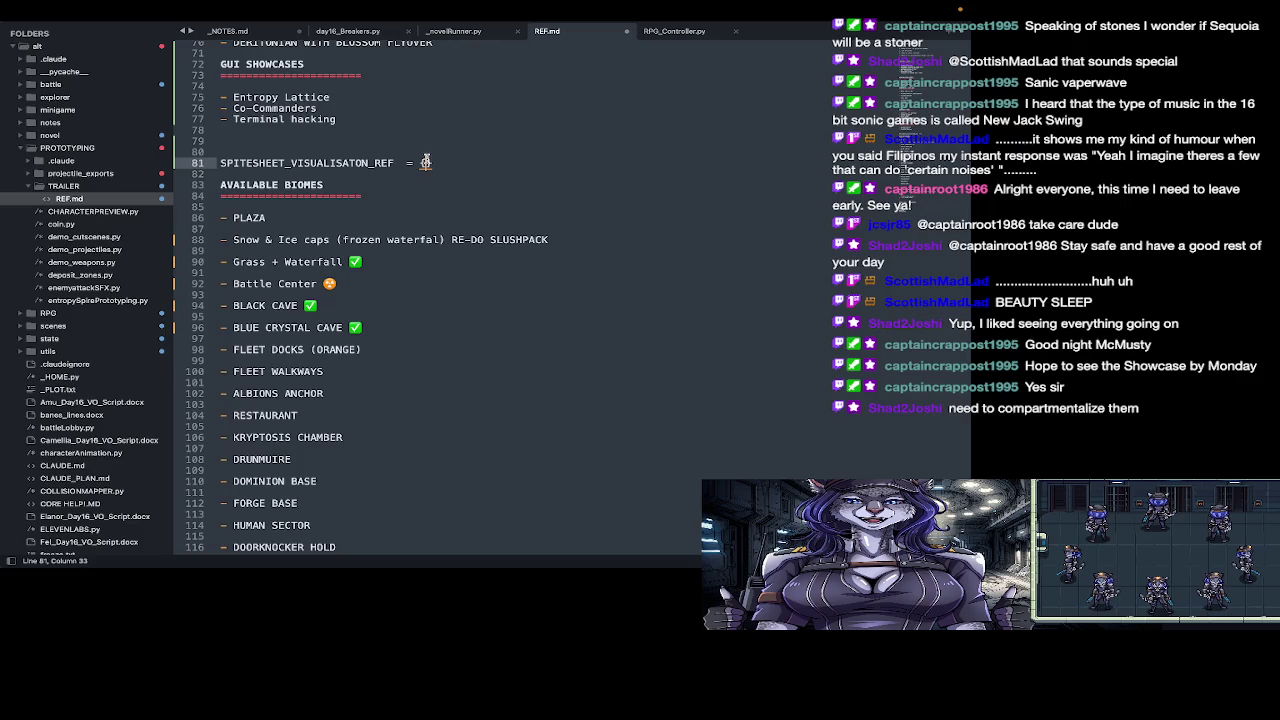
Step: Type a 'zone' key inside the dictionary braces, checking the tile name in Finder
type("'crystalEdgesSet1")
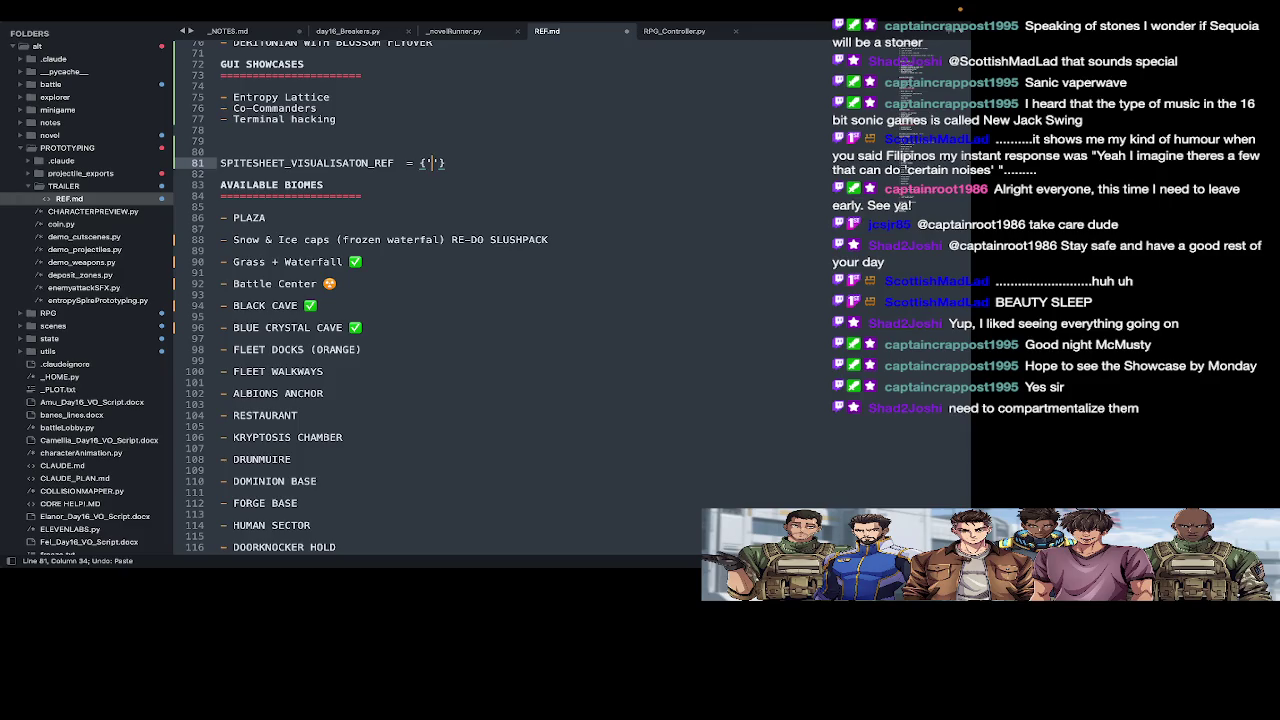
key("super+Tab")
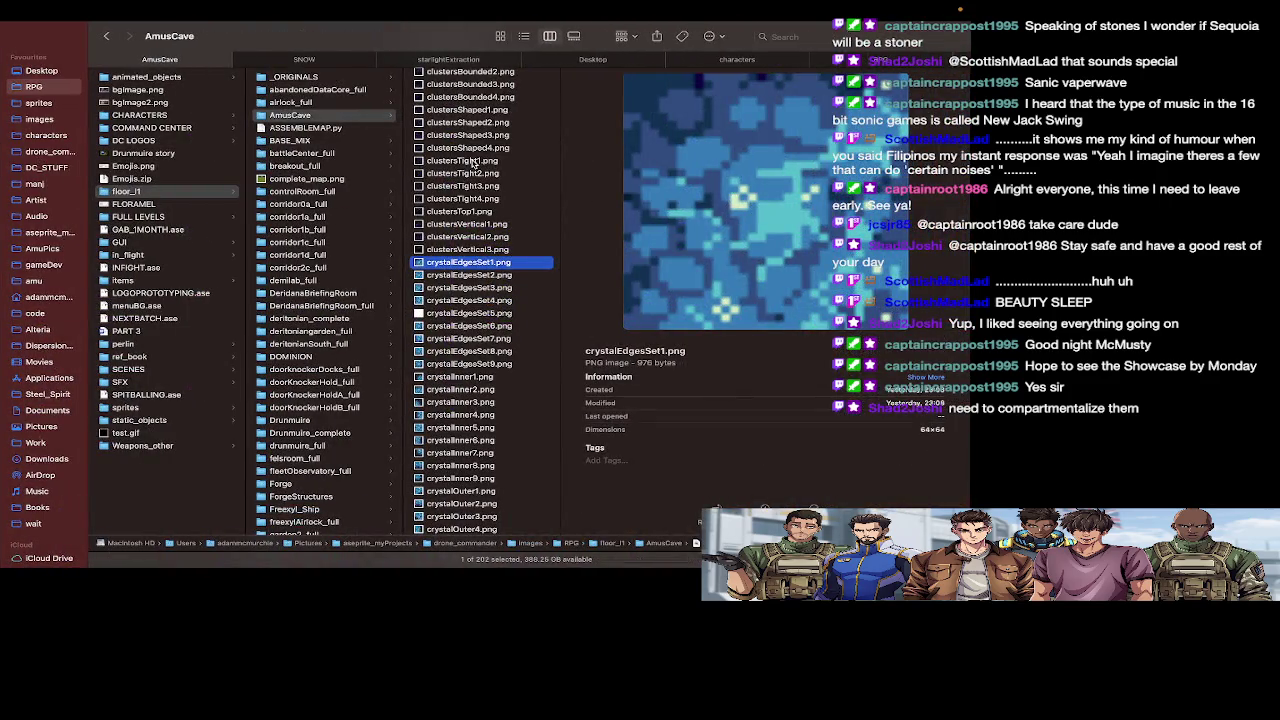
key("super+Tab")
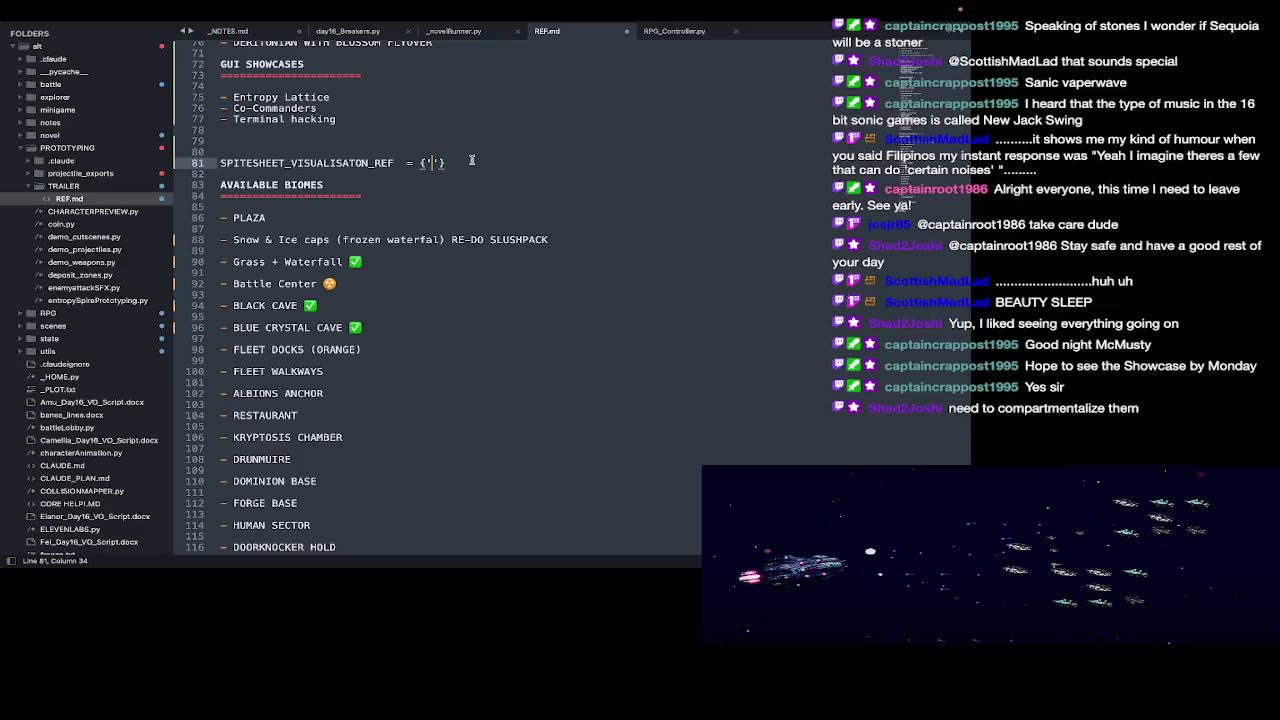
key("super+Tab")
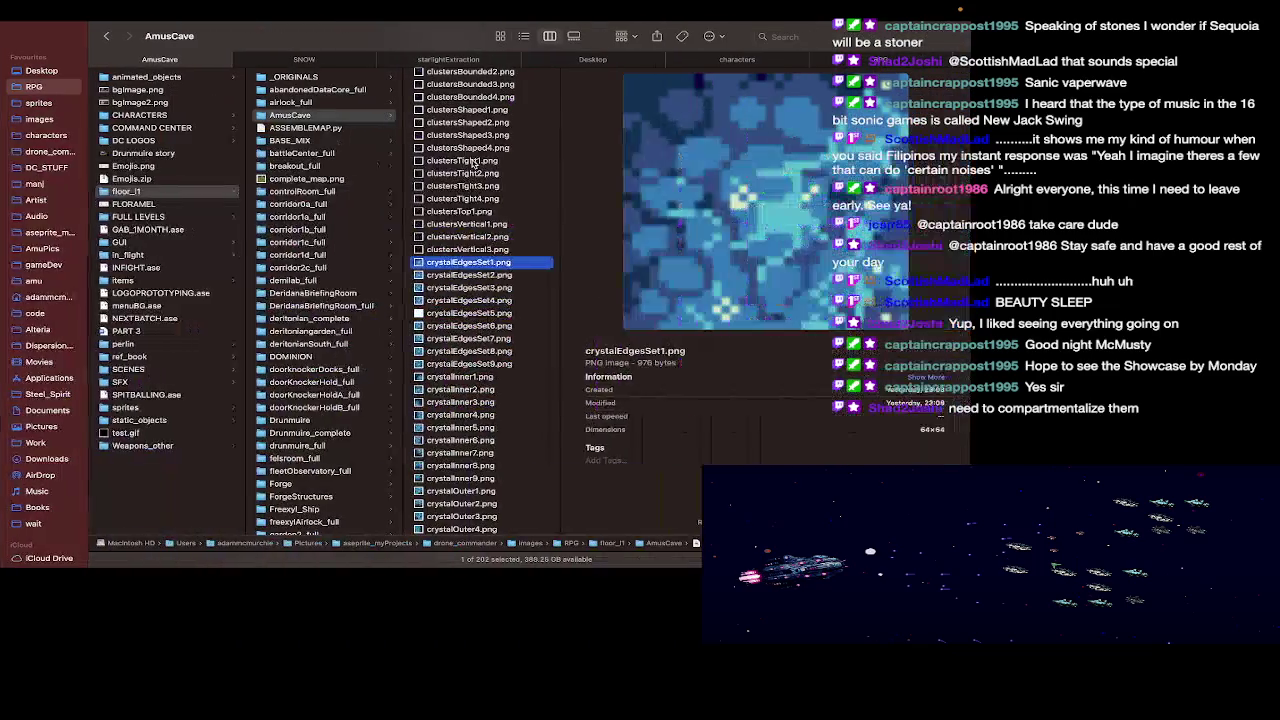
key("super+Tab")
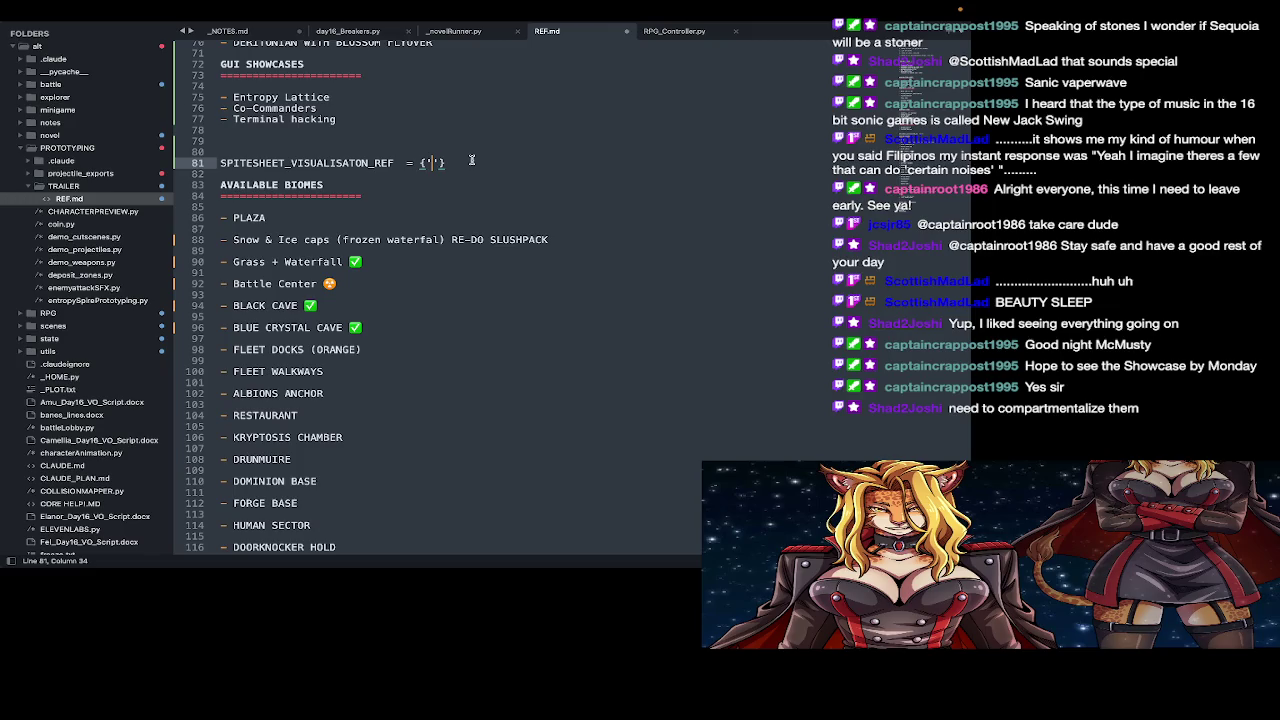
key("super+Tab")
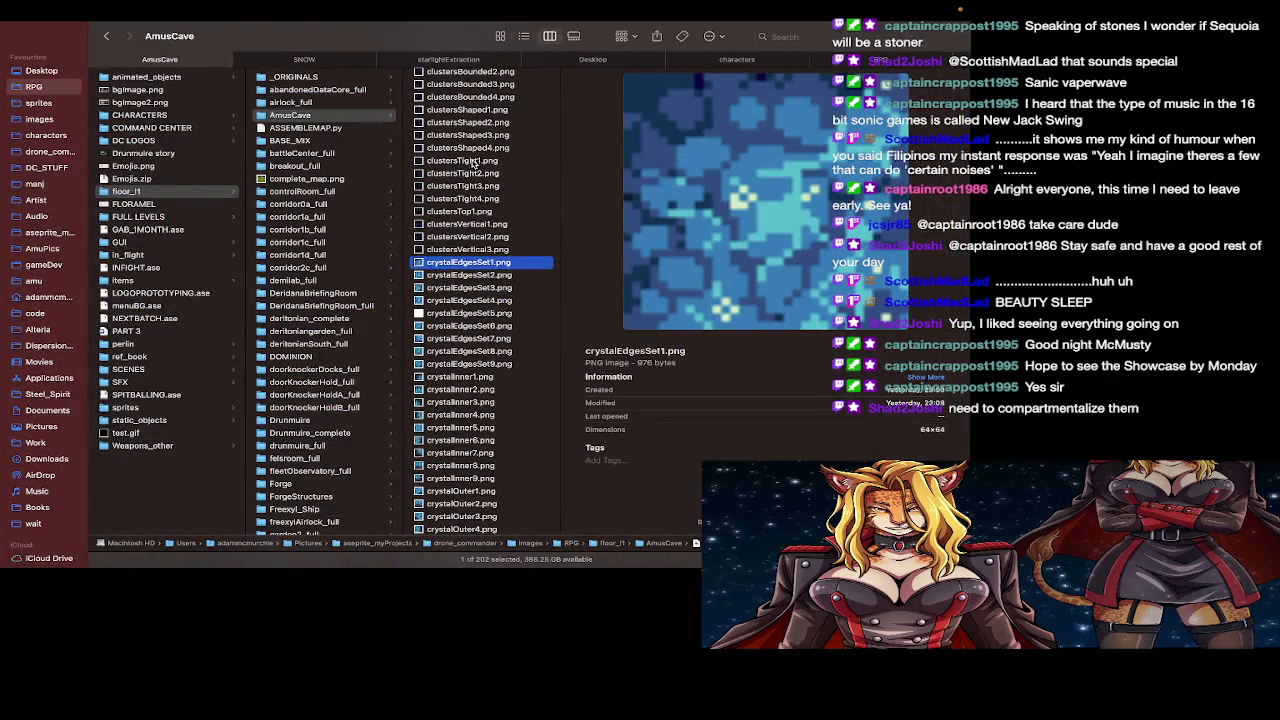
key("super+Tab")
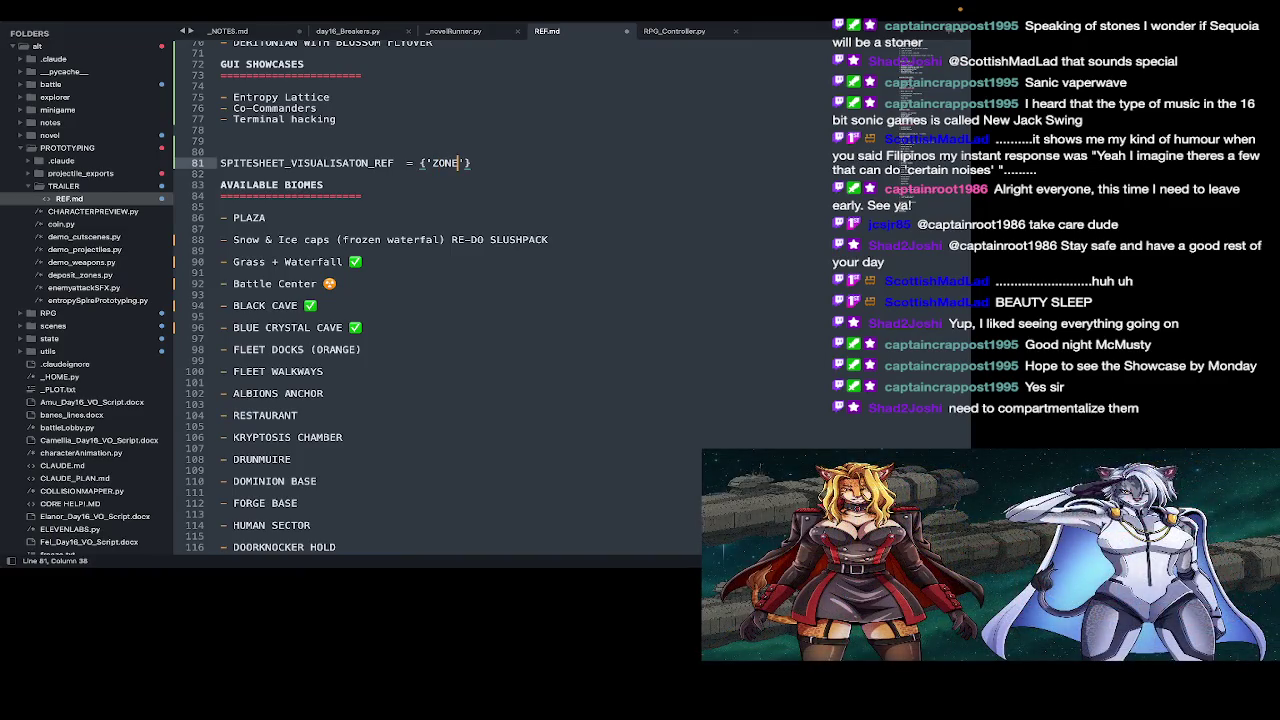
key("BackSpace")
key("BackSpace")
type("zone':")
type("'")
Step: Wrap the dictionary in a ```python code block
key("Up")
type("```python")
key("Down")
key("End")
key("Return")
key("Return")
key("Return")
type("`")
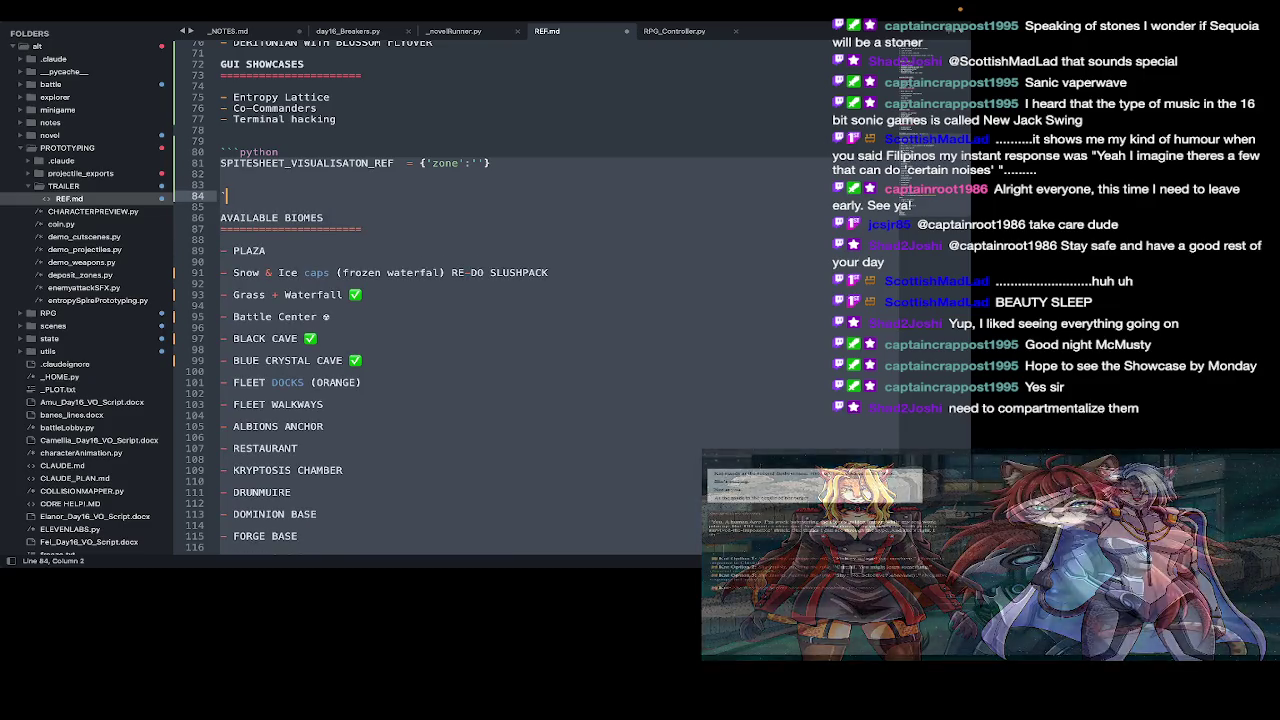
type("``")
key("Up")
key("Up")
key("Up")
key("End")
key("Left")
key("Left")
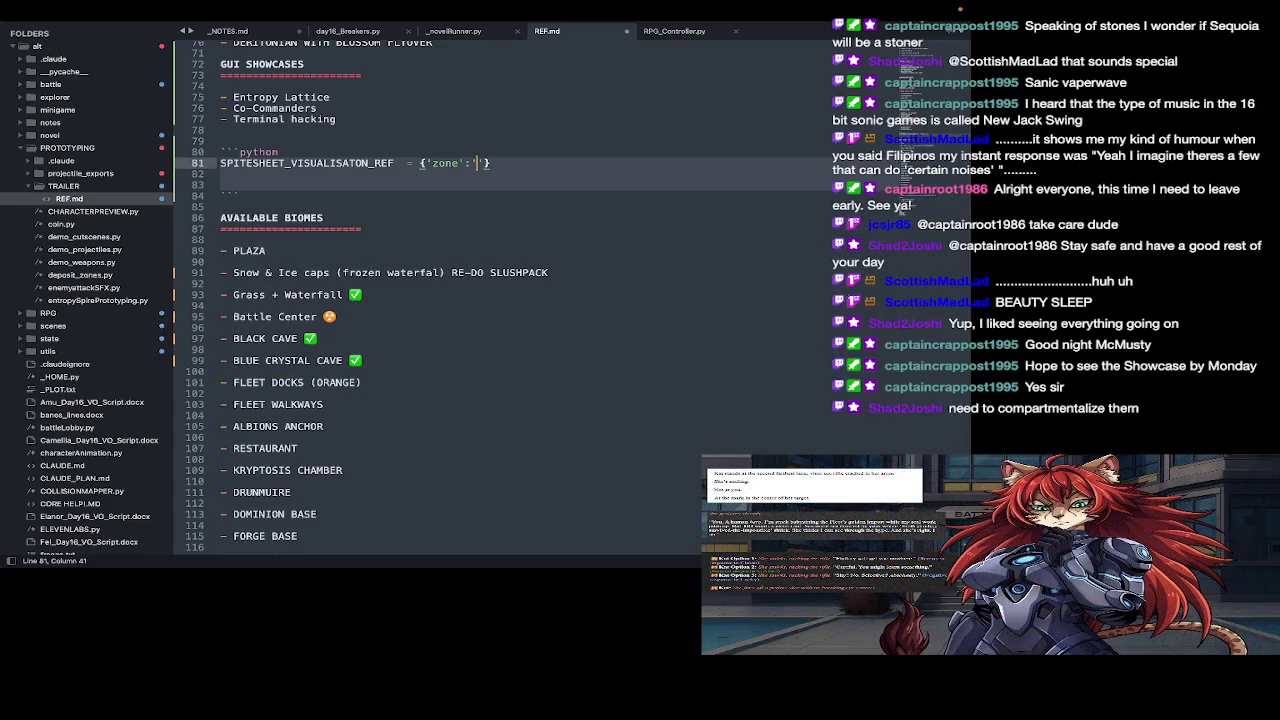
key("super+Tab")
key("super+Tab")
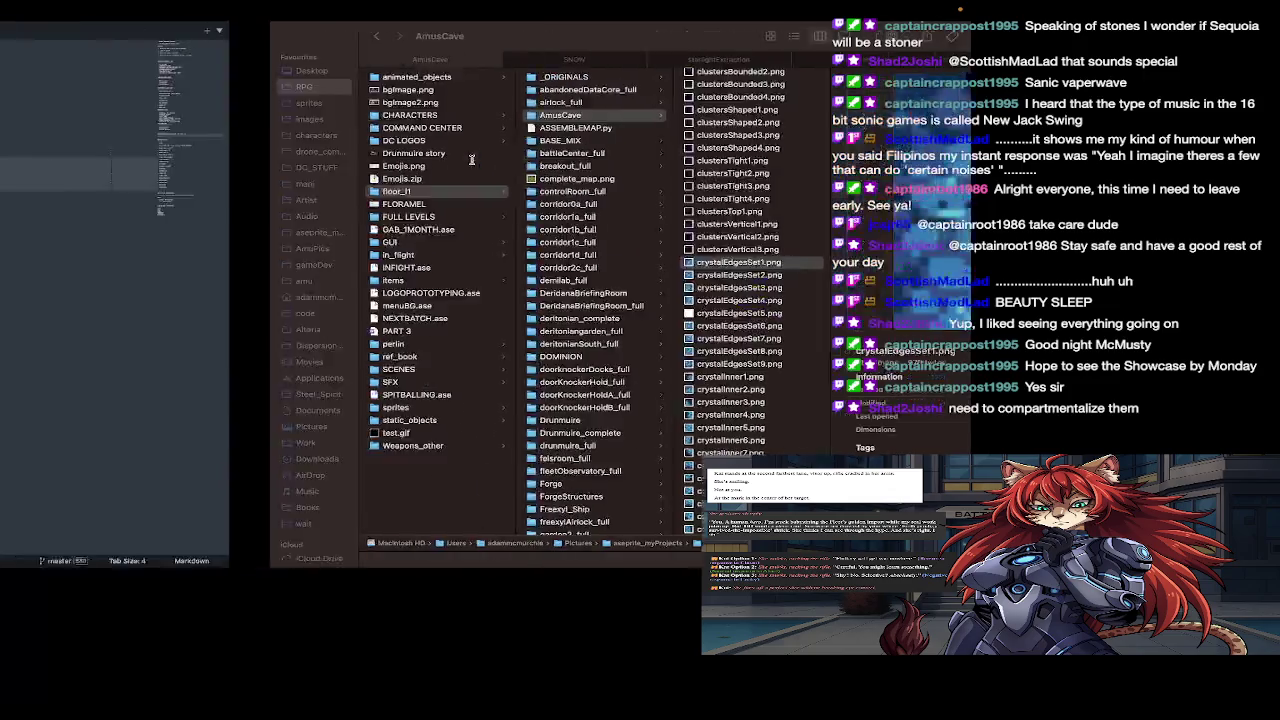
Step: Set 'zone' to 'AmusCave' and move the closing brace onto its own indented line
type("AmusCave")
key("Right")
type(",")
key("Return")
key("Return")
key("Tab")
key("Tab")
key("Tab")
key("Tab")
key("Tab")
key("Tab")
key("Tab")
key("Tab")
key("Tab")
key("BackSpace")
key("BackSpace")
key("BackSpace")
key("BackSpace")
key("BackSpace")
key("BackSpace")
key("BackSpace")
key("BackSpace")
key("BackSpace")
key("BackSpace")
key("Tab")
key("Tab")
key("Tab")
key("Tab")
key("Tab")
key("Tab")
key("Tab")
key("Tab")
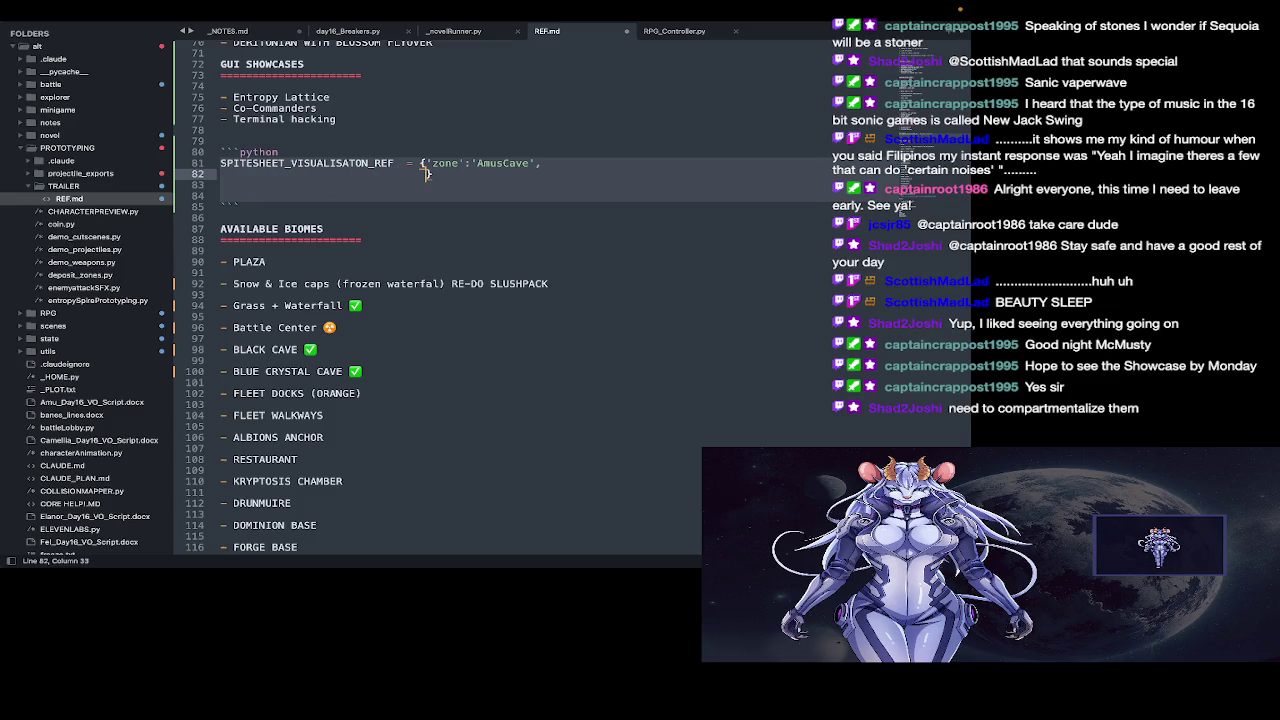
key("Up")
key("End")
key("Return")
key("Tab")
key("Tab")
key("Tab")
key("Tab")
key("Tab")
key("Tab")
key("Tab")
key("Tab")
Step: Add a 'tilename': 'crystalEdgesSet1' entry and start a line for the next key
type("'")
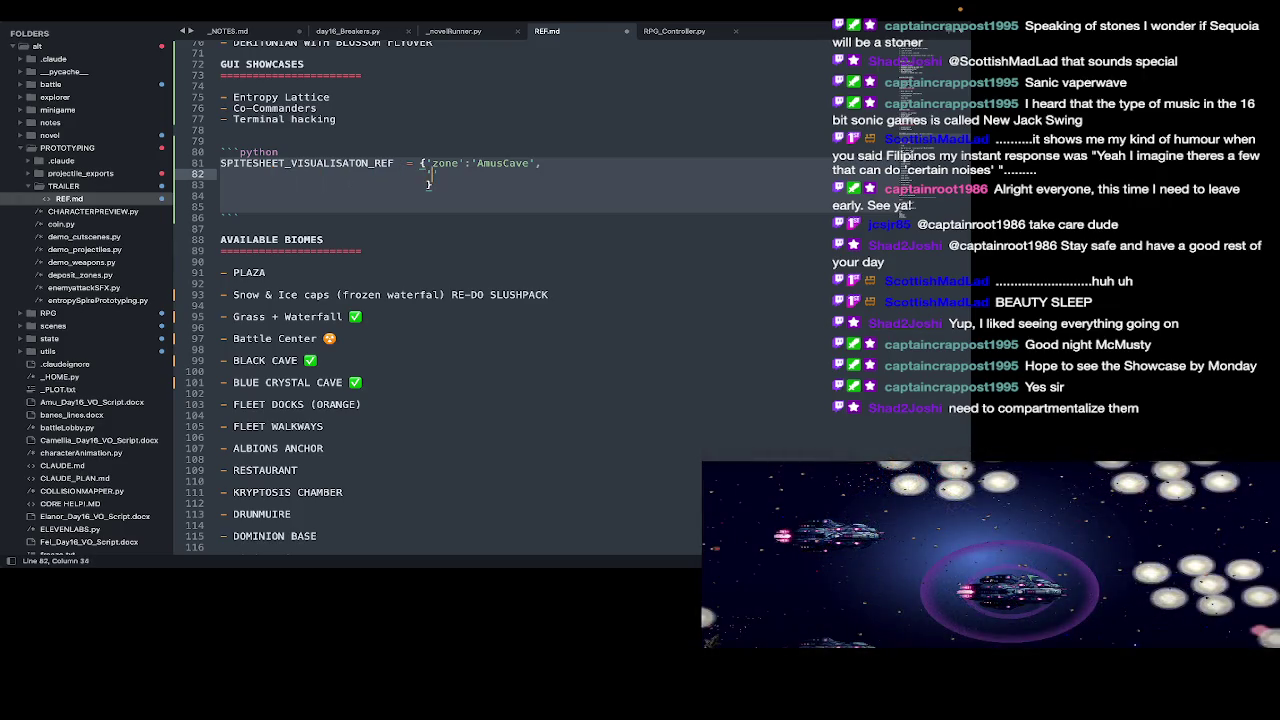
type("room':'crystalEdgesSet1'")
key("super+Tab")
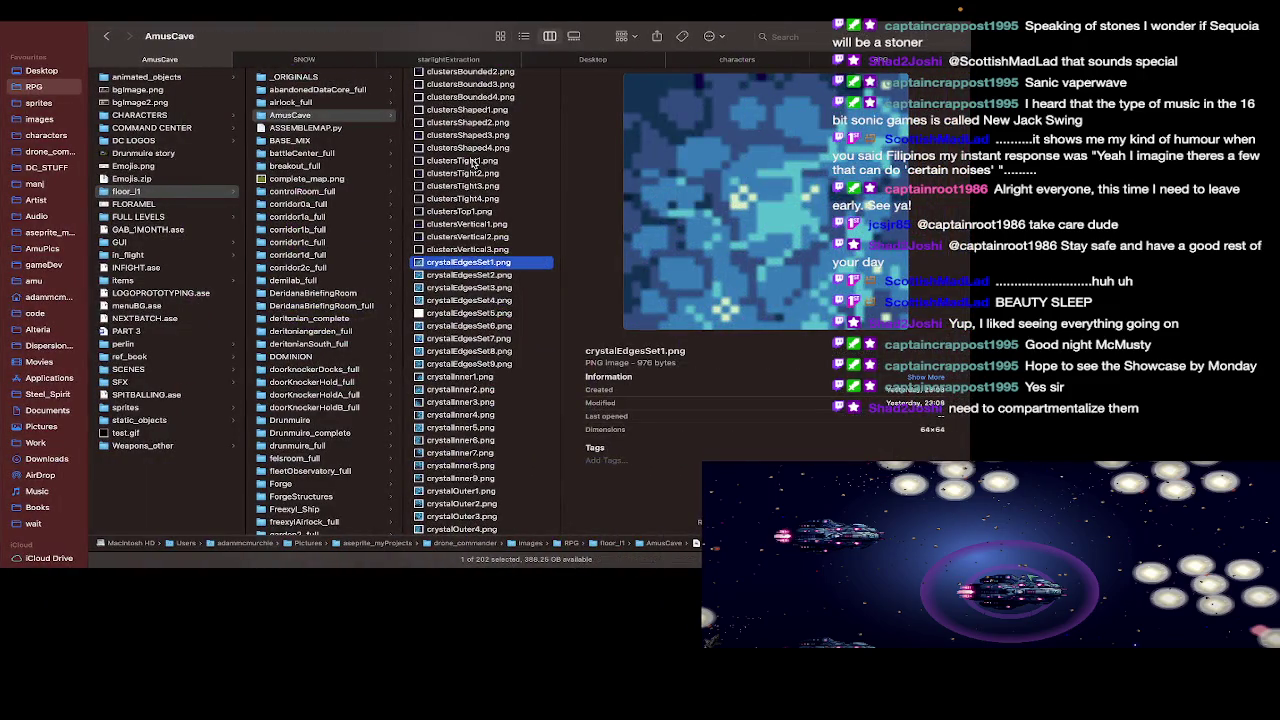
key("super+Tab")
double_click(443, 175)
type("tile")
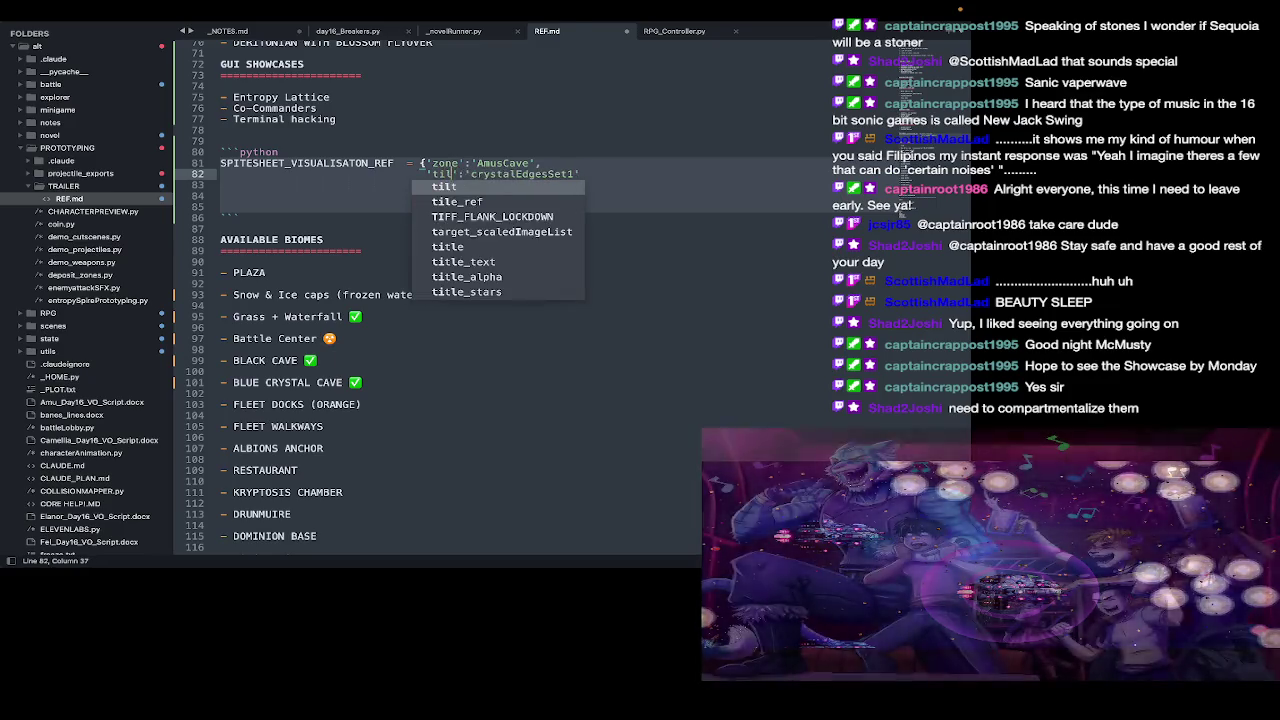
type("name")
key("super+Right")
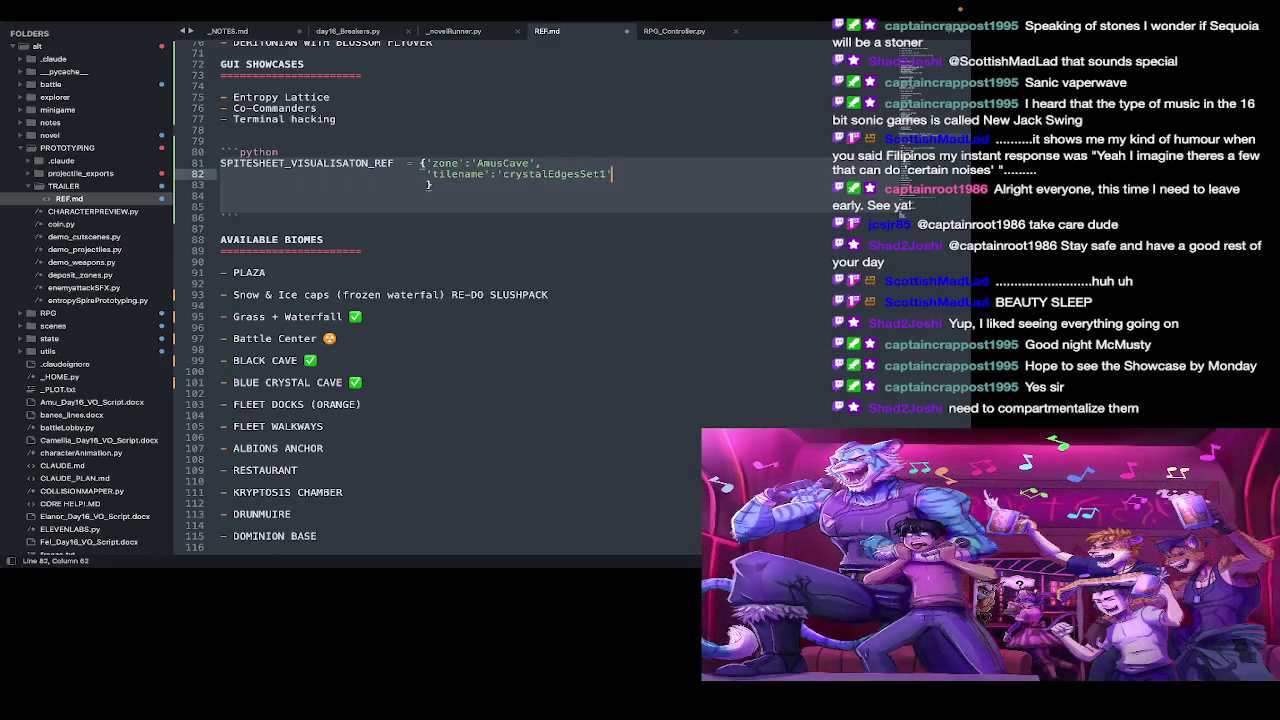
type(",")
key("Return")
type("'")
key("super+Tab")
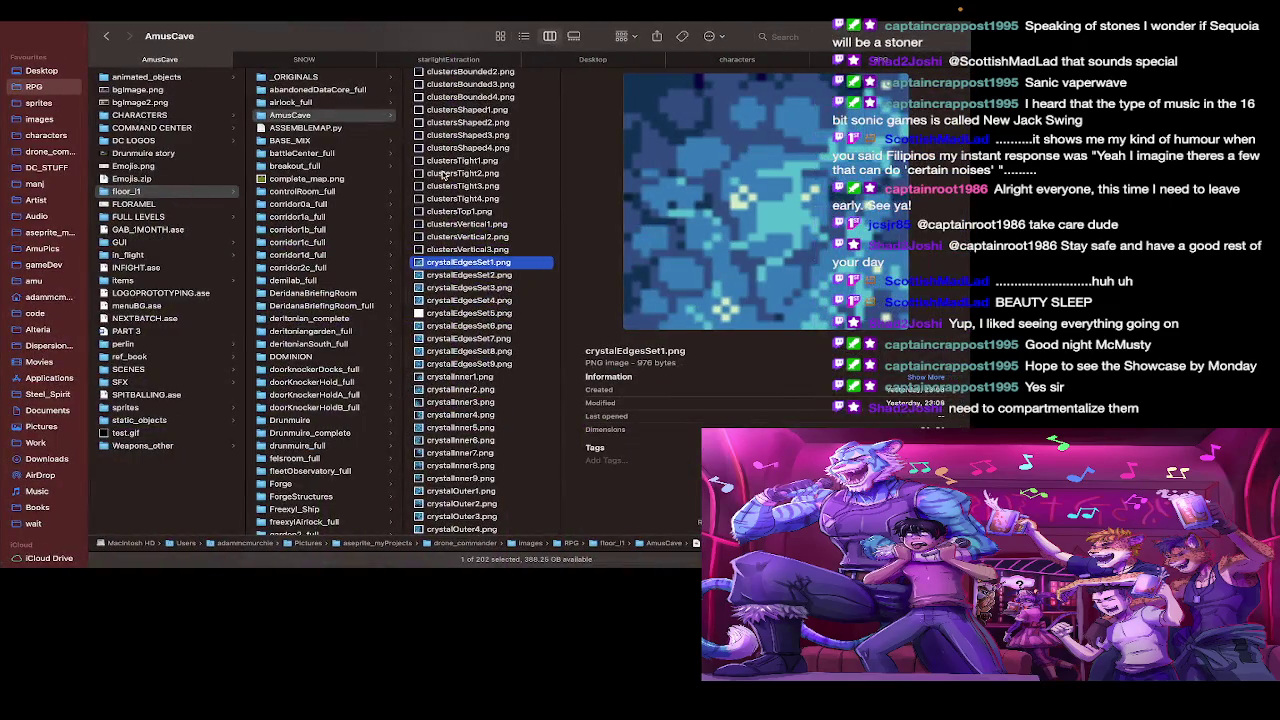
Step: Add 'cols':2 beneath 'tilename' after rechecking crystalEdgesSet1.png in Finder
key("Up")
key("Up")
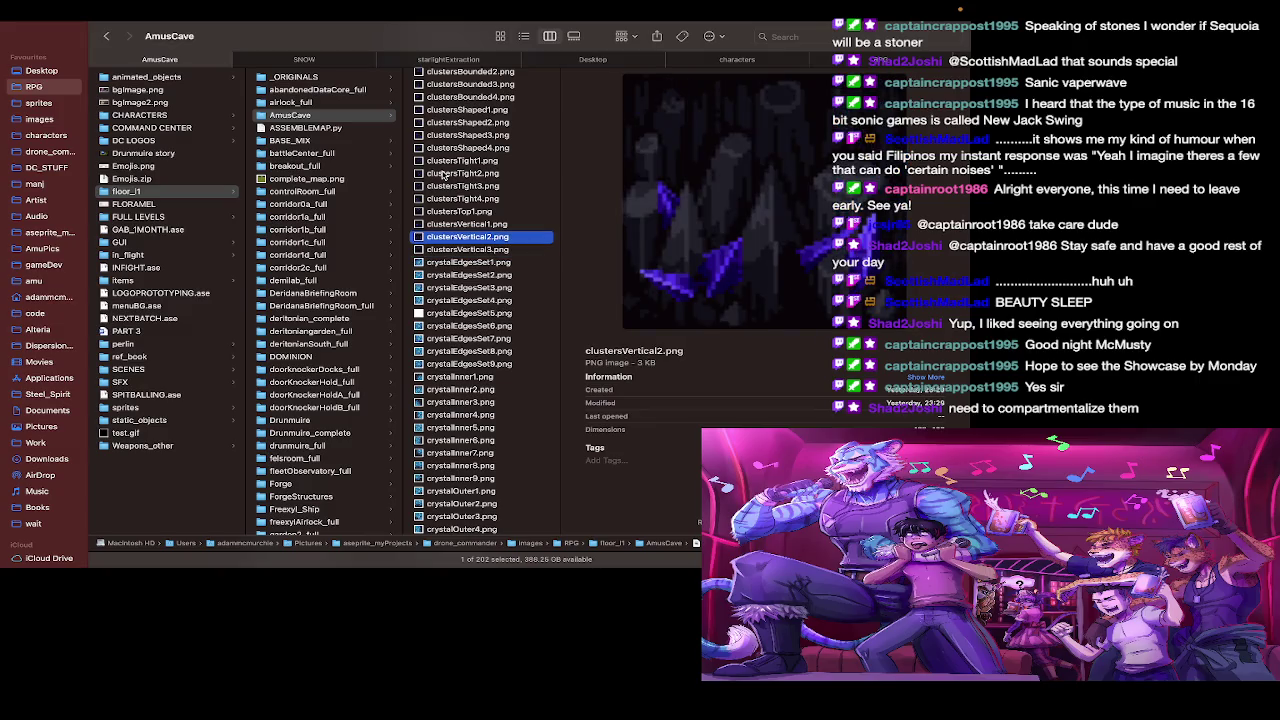
key("Down")
key("Down")
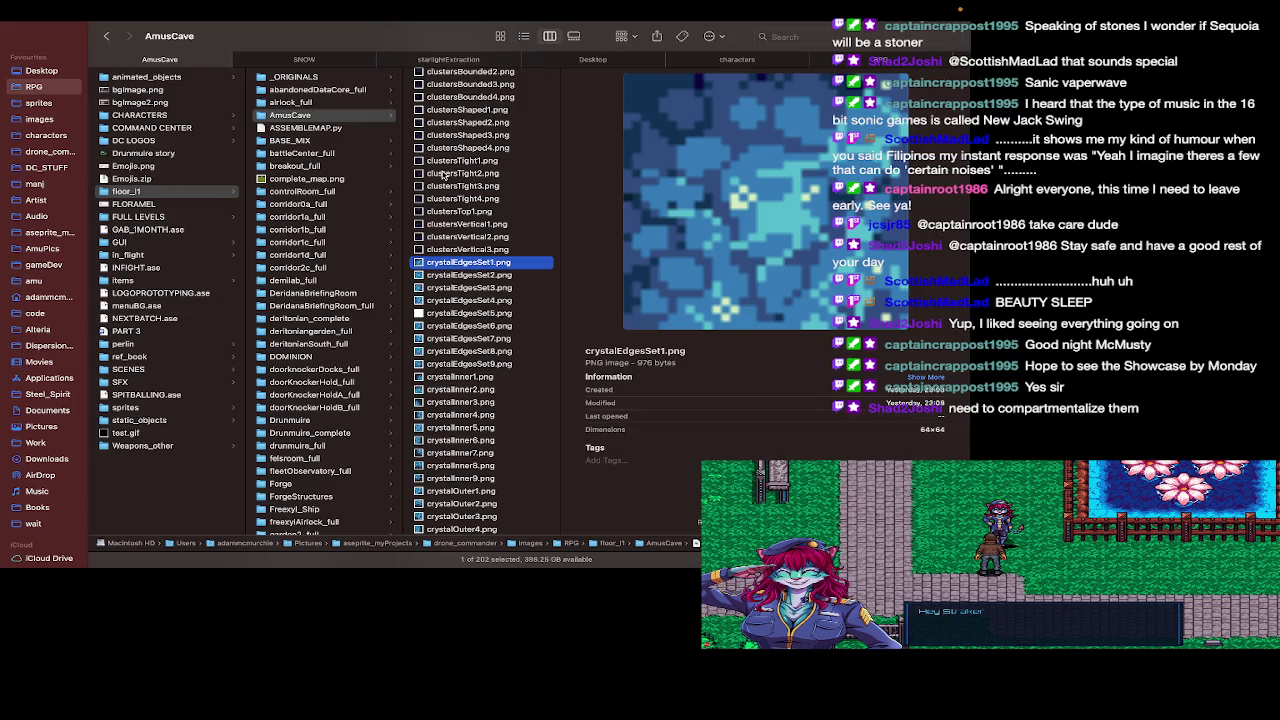
key("super+Tab")
type("'cols'")
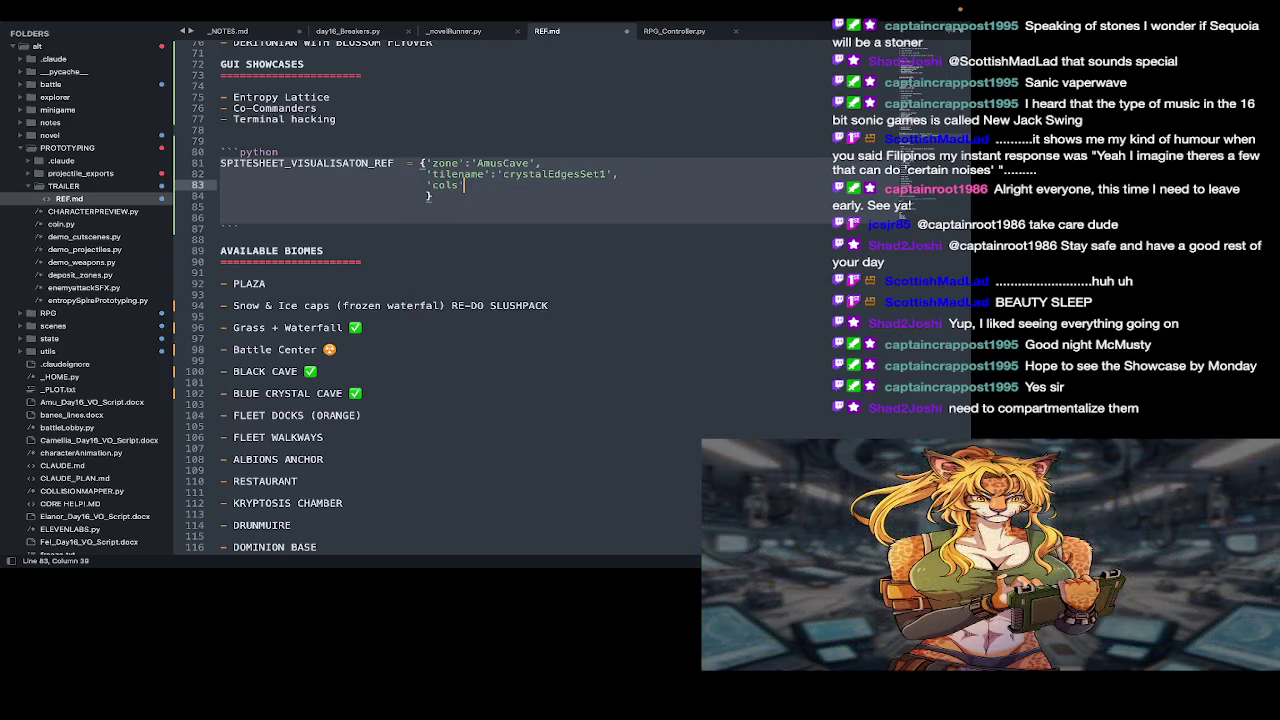
type(":2")
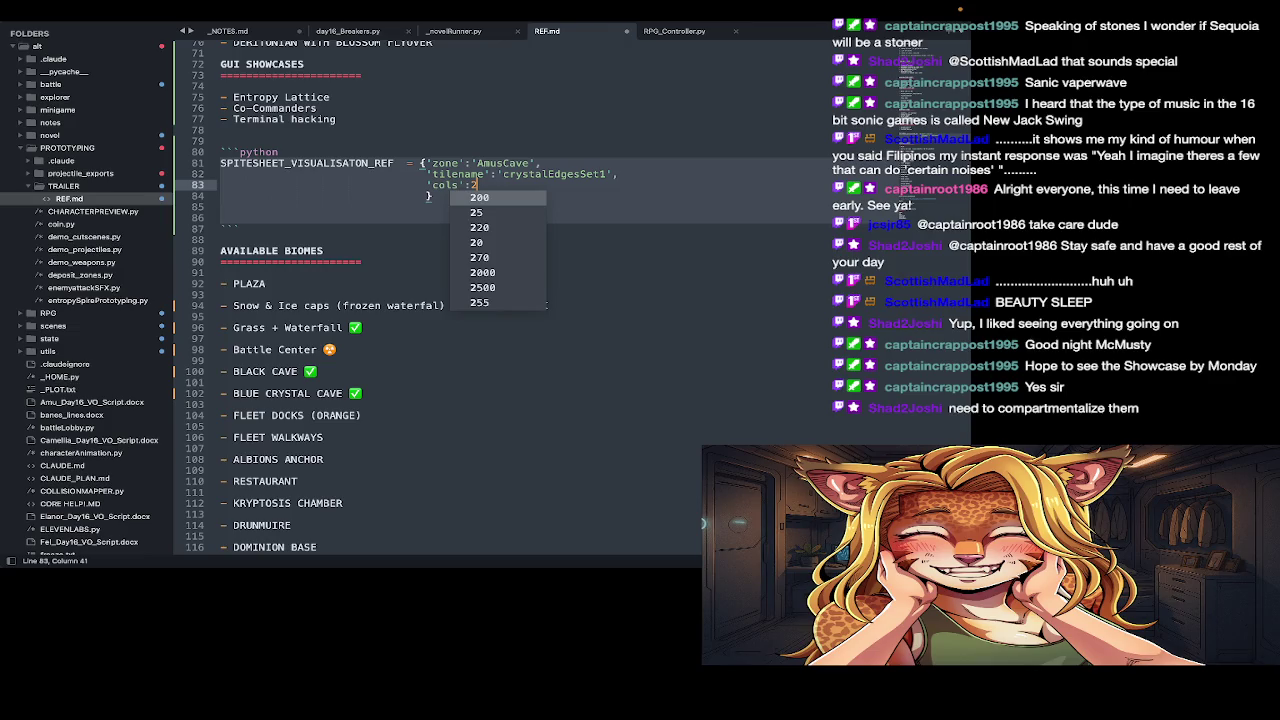
left_click(420, 162)
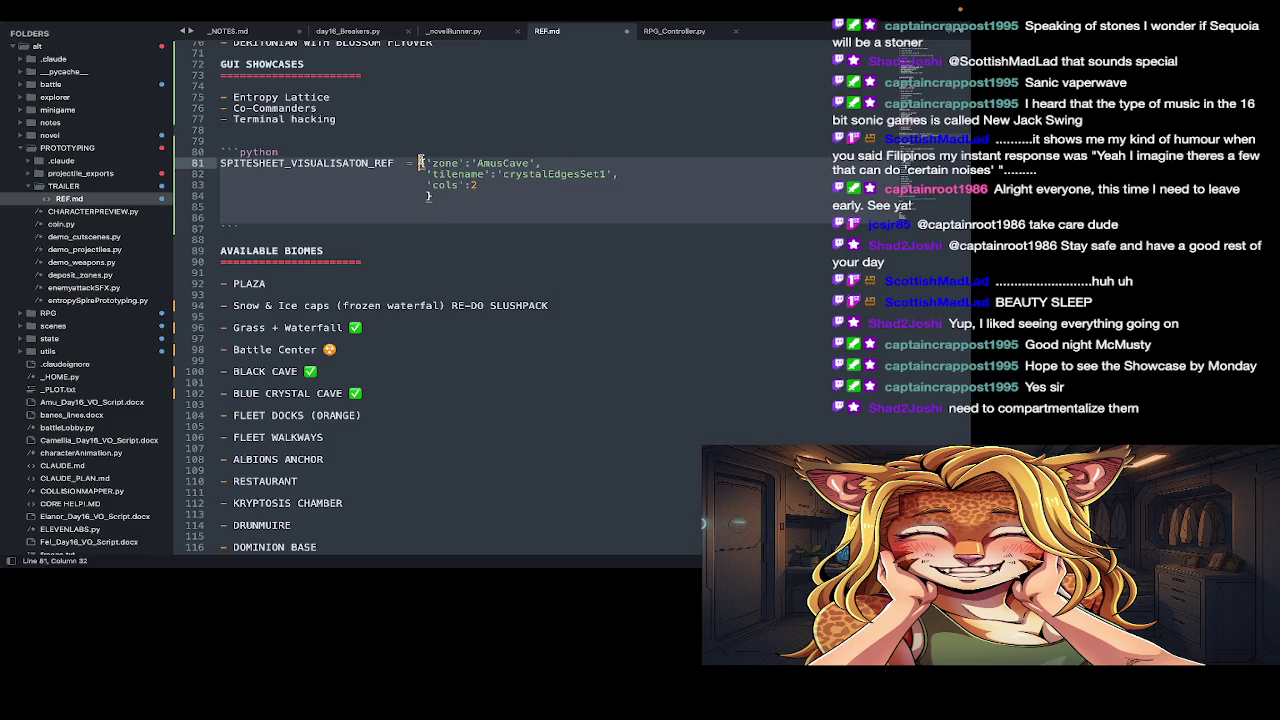
Step: Wrap the dictionary in [ ] list brackets and copy the crystalEdgesSet1 name
type("[")
left_click(429, 206)
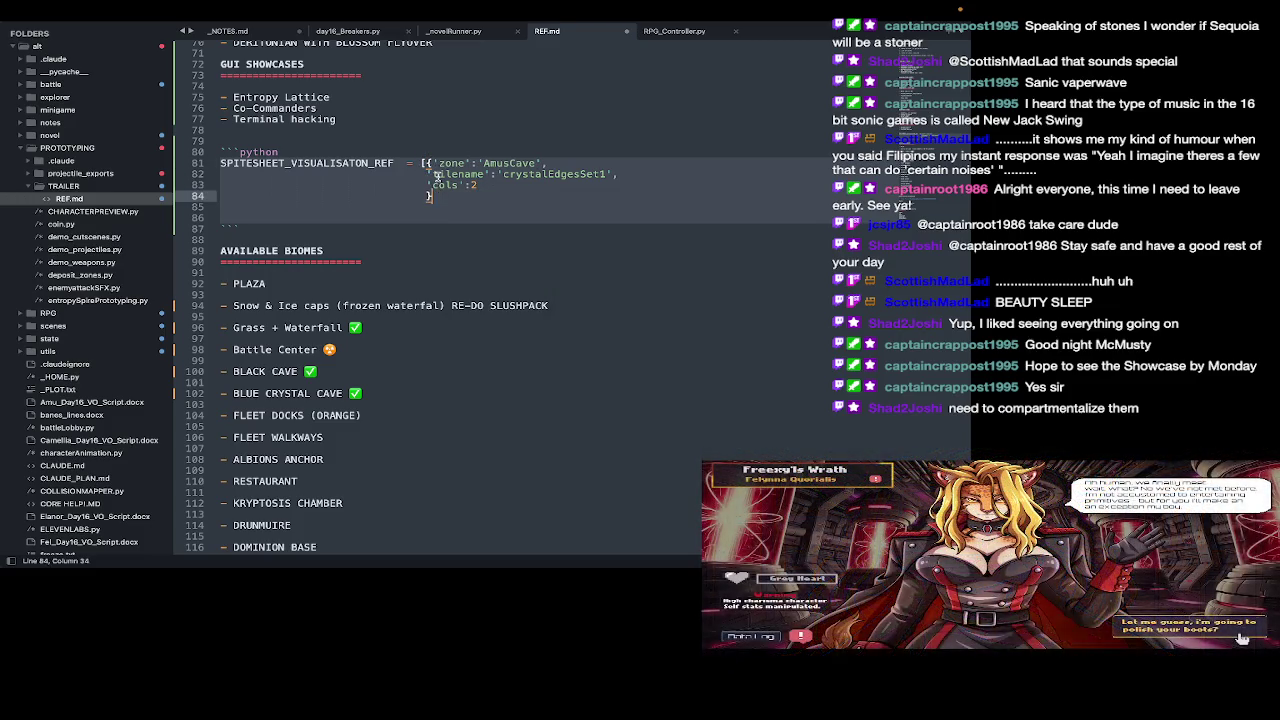
key("Return")
type("]")
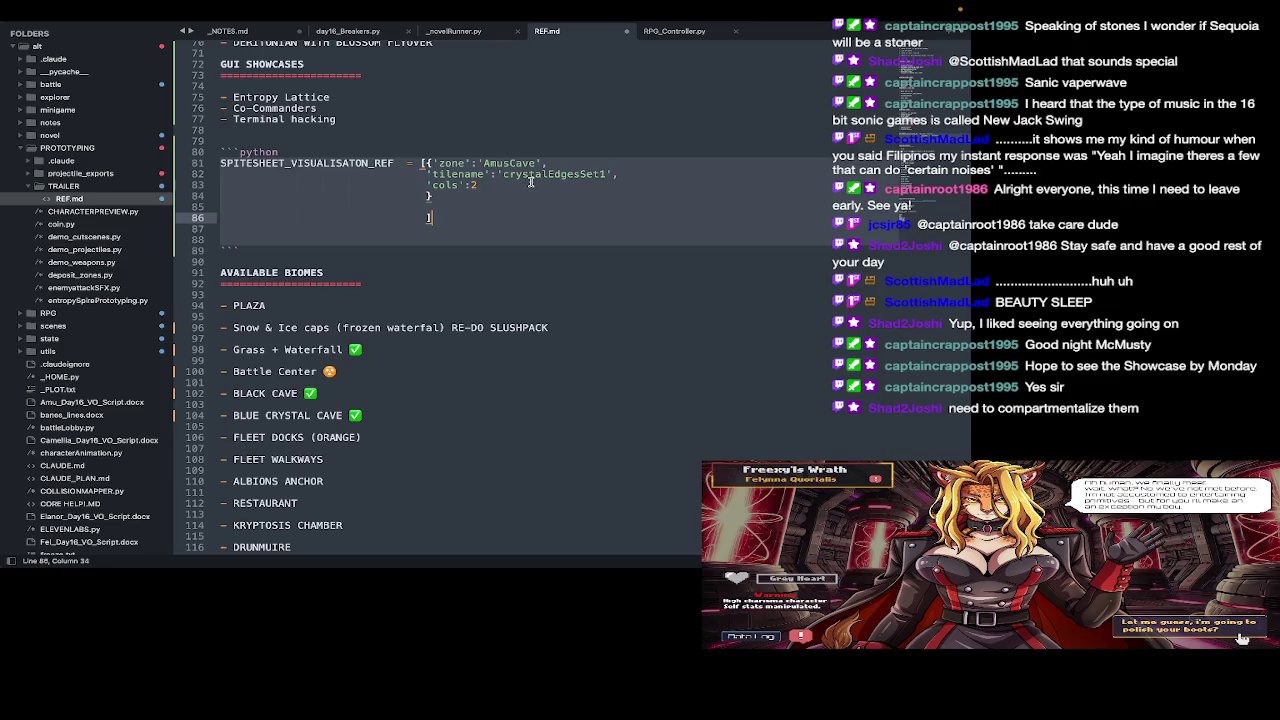
double_click(532, 175)
key("ctrl+c")
Step: Add comments on finding each first tile by zone/tilename and storing tiles 1->end
left_click(515, 239)
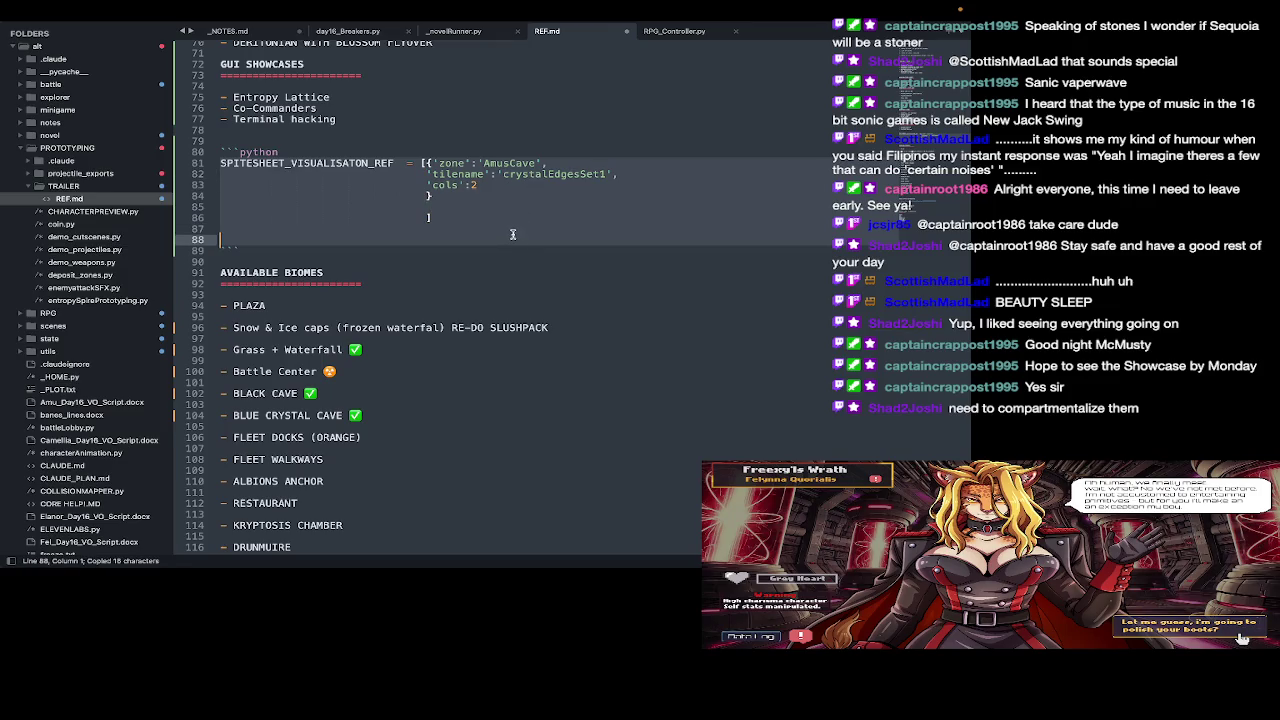
key("Return")
type("# for each ")
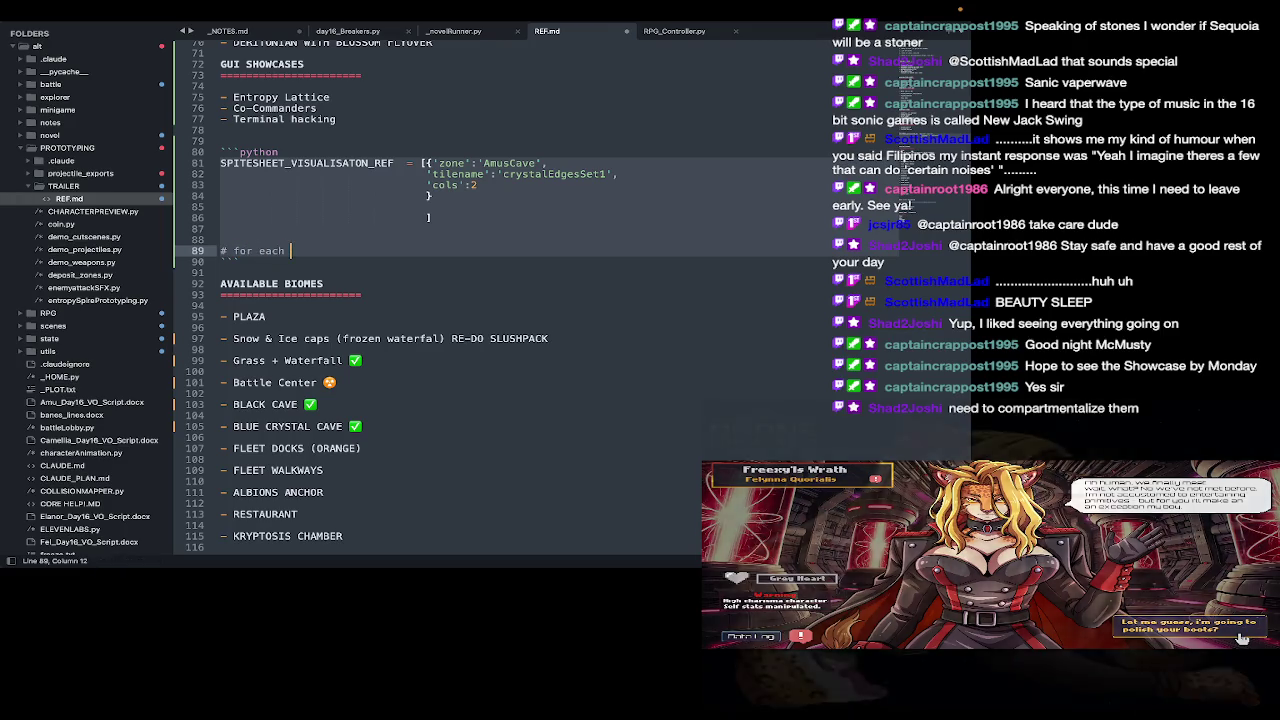
type("dict ")
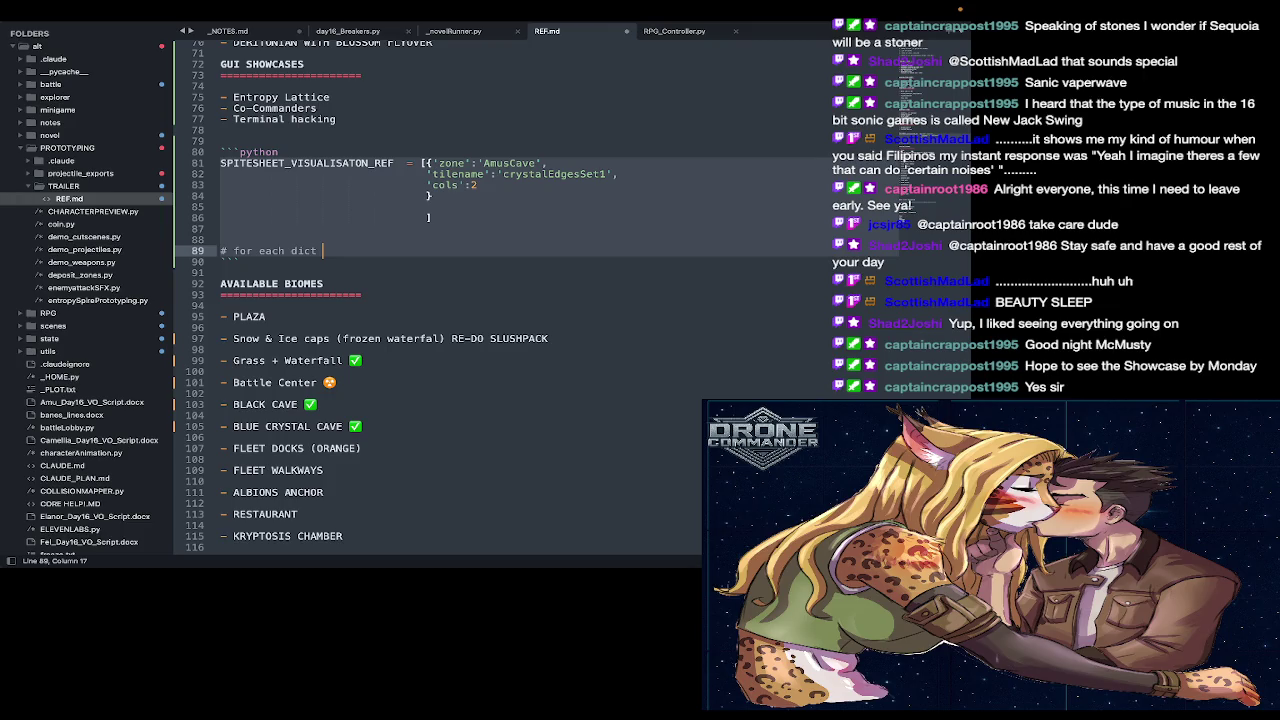
type("item, fin ")
type("d ")
type("fi")
type("tile by zone/tilename.")
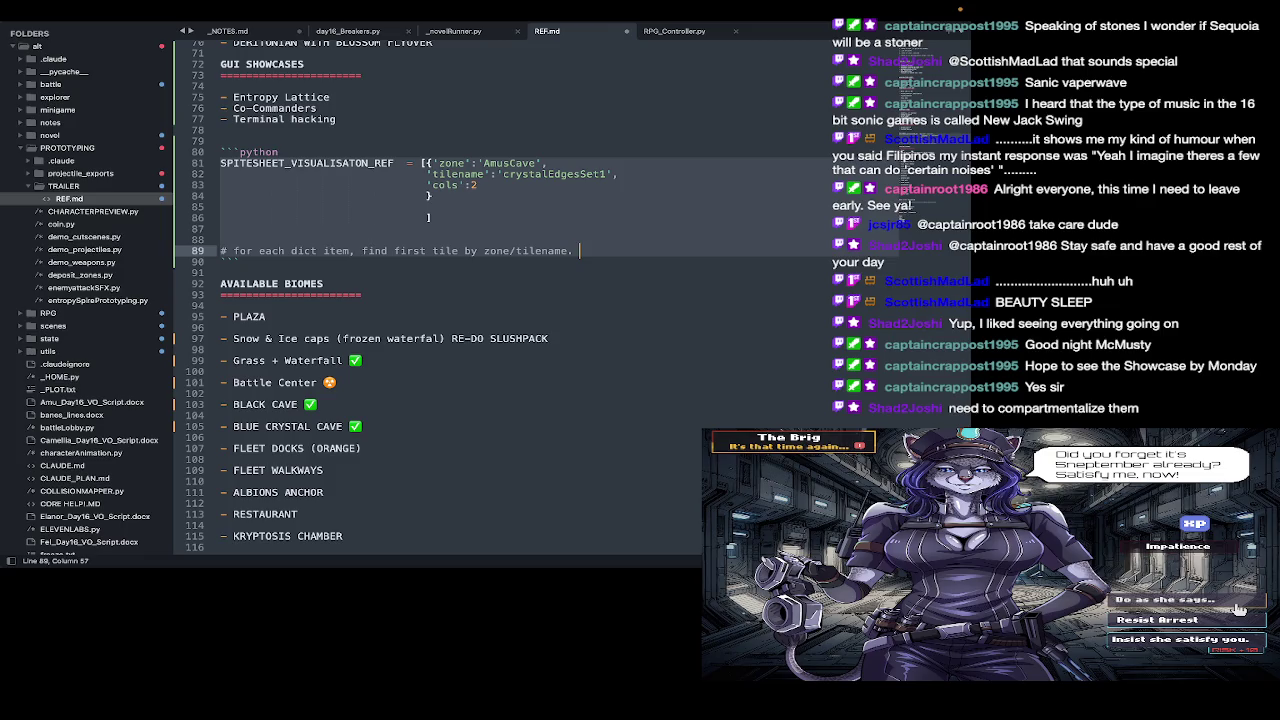
left_click(1238, 608)
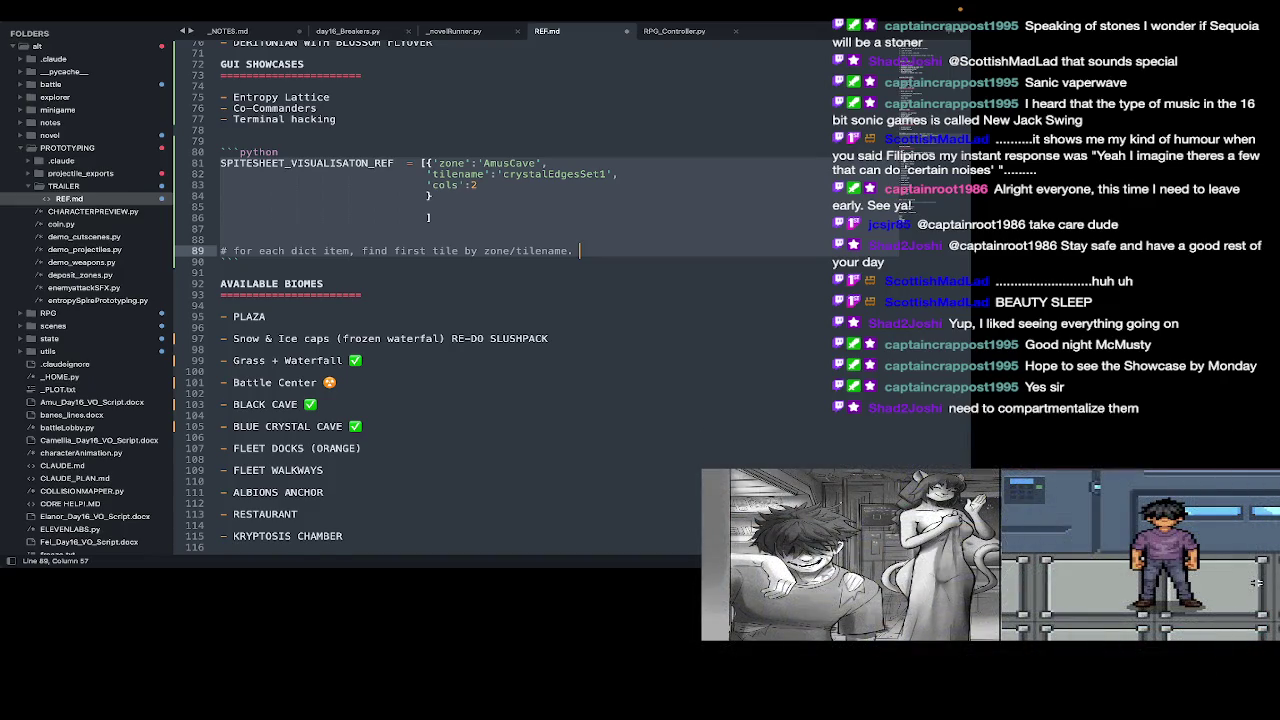
key("Return")
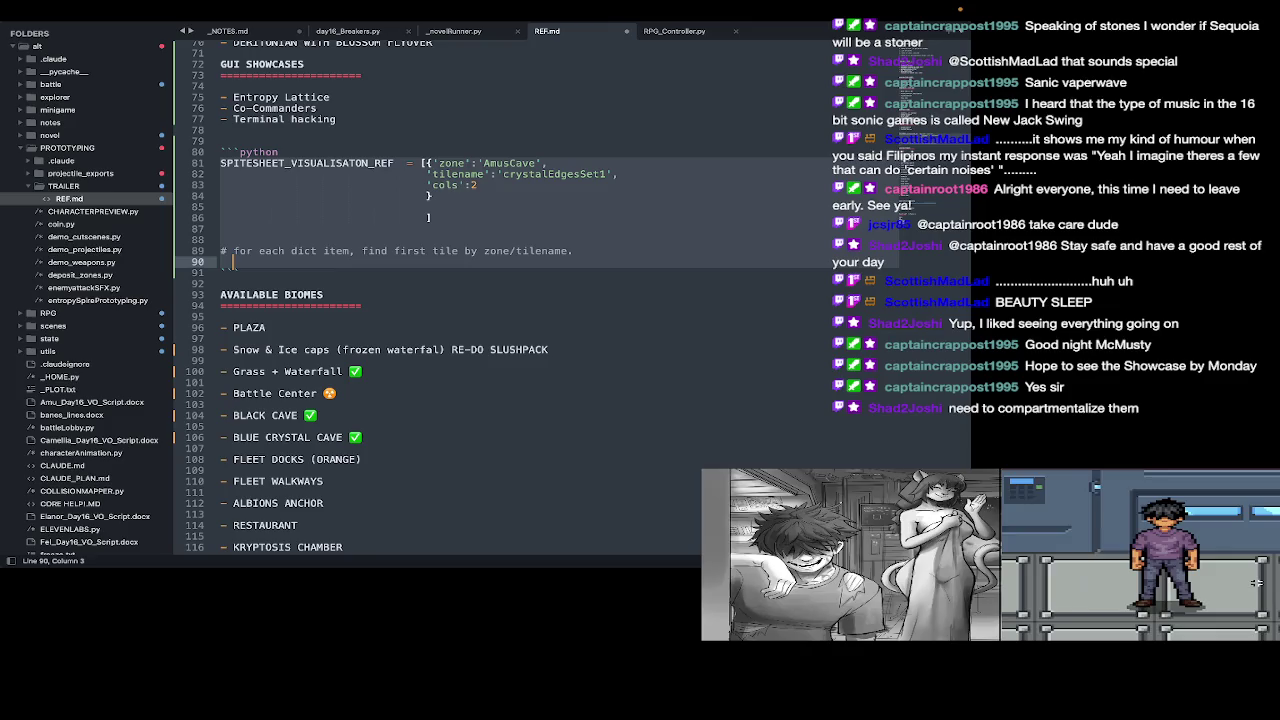
type("capt")
key("BackSpace")
key("BackSpace")
key("BackSpace")
key("BackSpace")
type("# ")
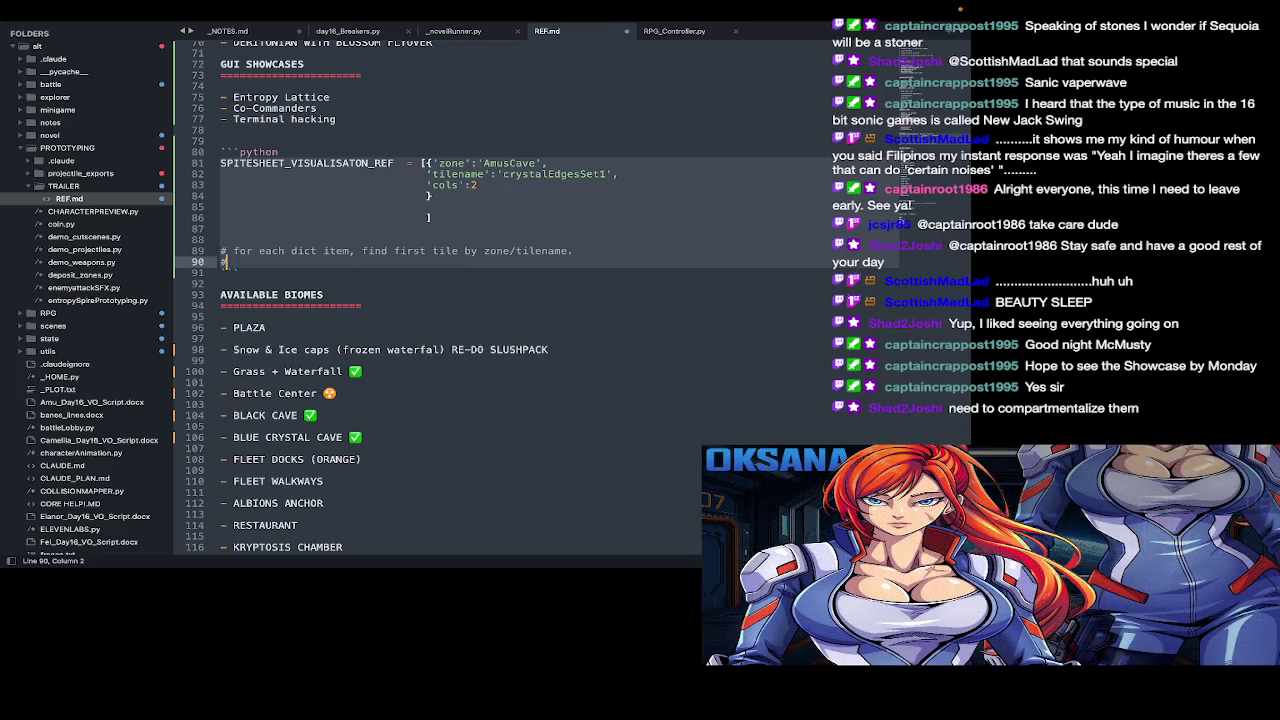
type("store in list all tiles (counted ")
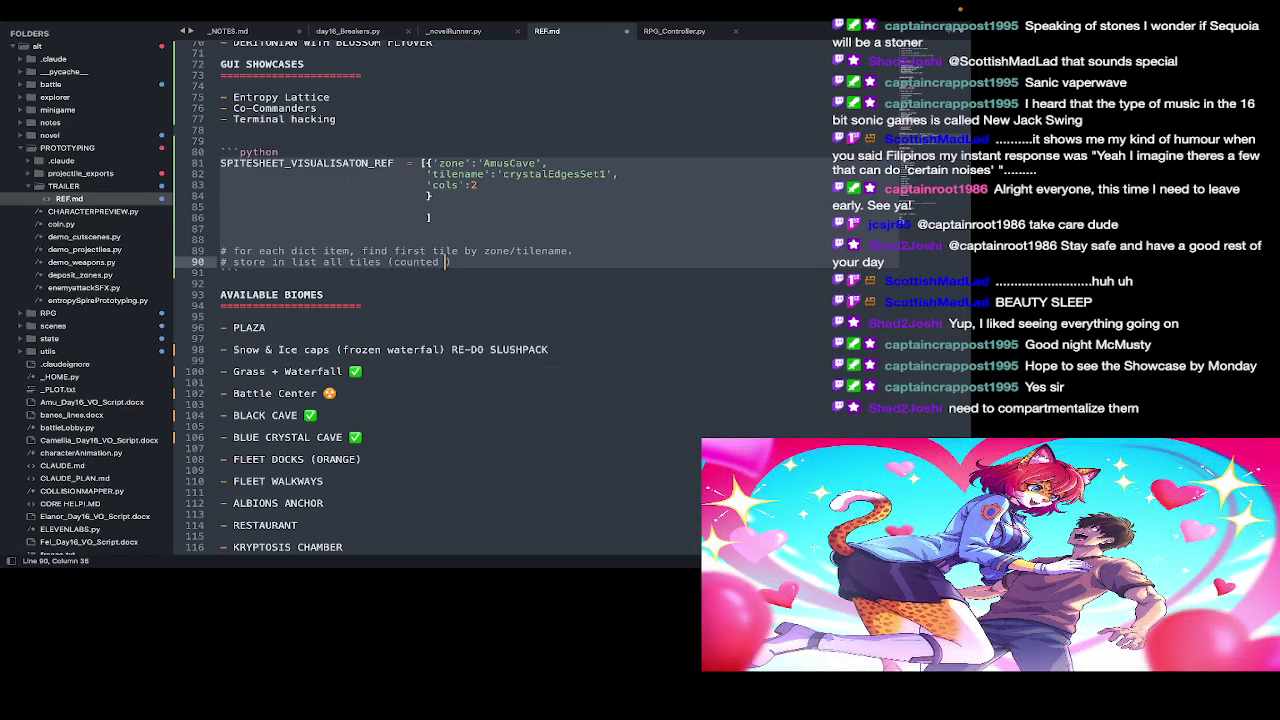
type("f")
type("rom 1->")
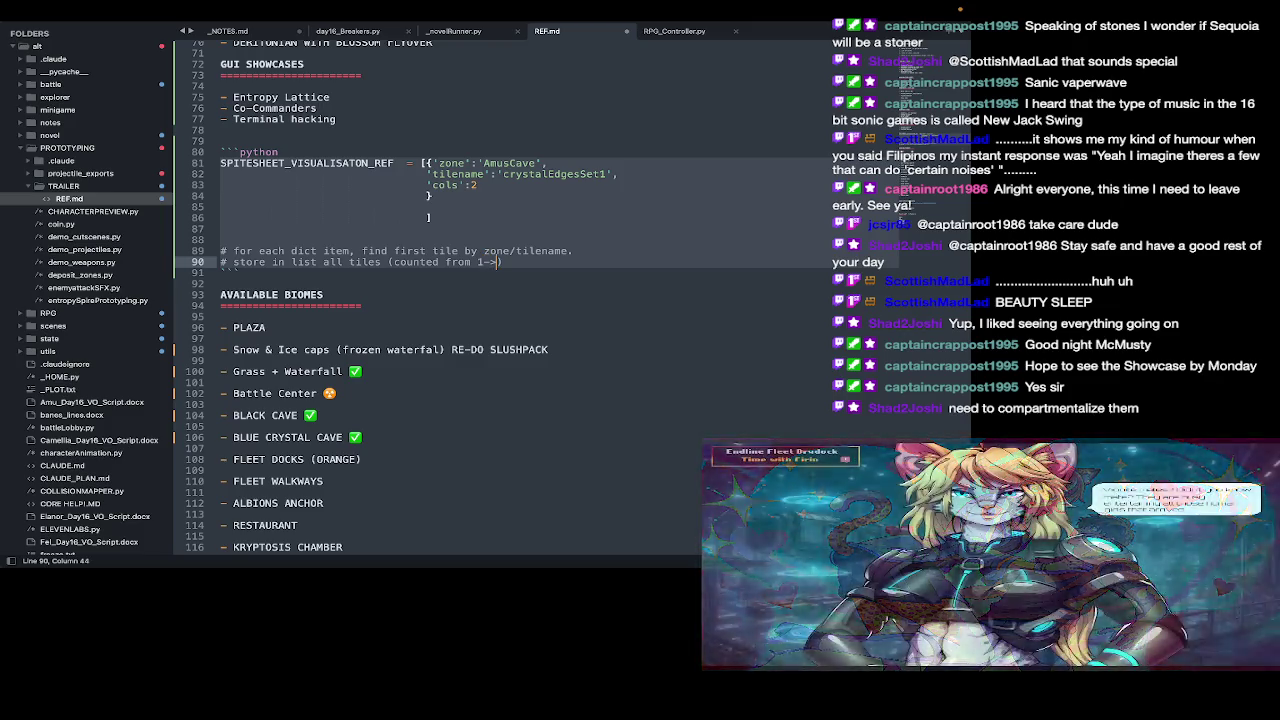
type("end")
key("Return")
Step: Type '# display by start middle screen - 100, display first tile. for n in len(cols'
type("# display by ")
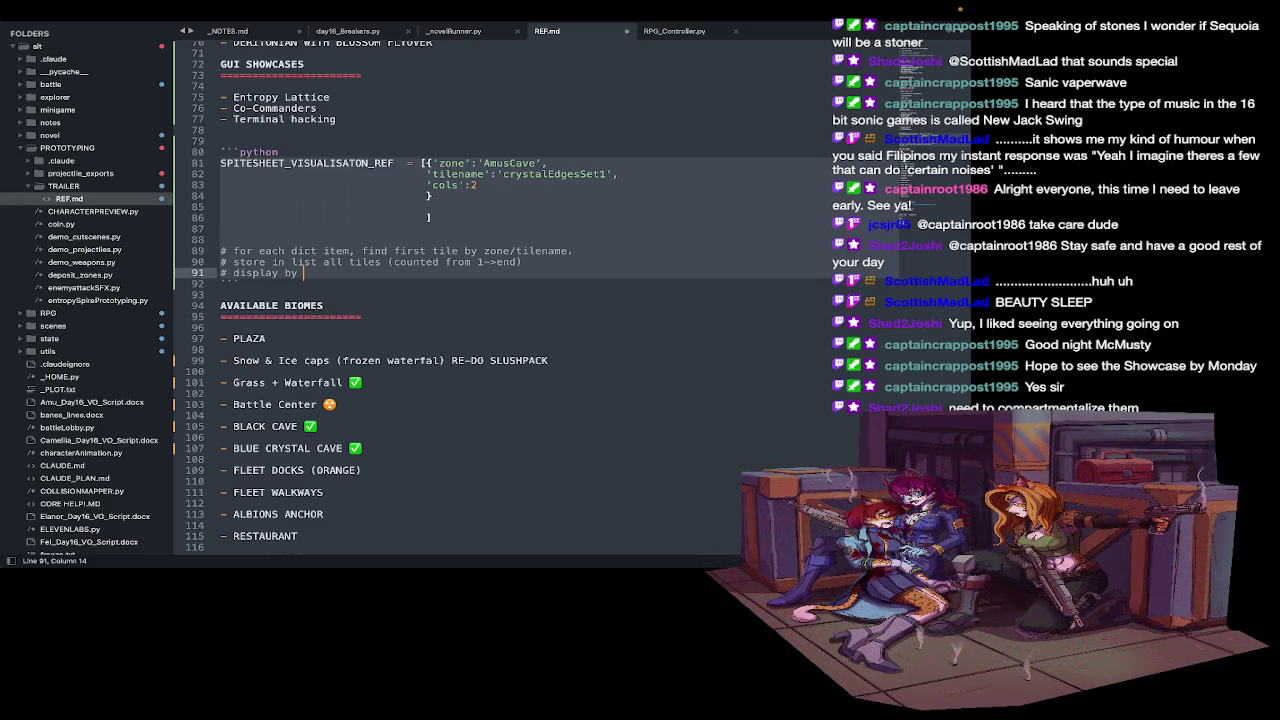
type("start middle screen ")
type("- 100, ")
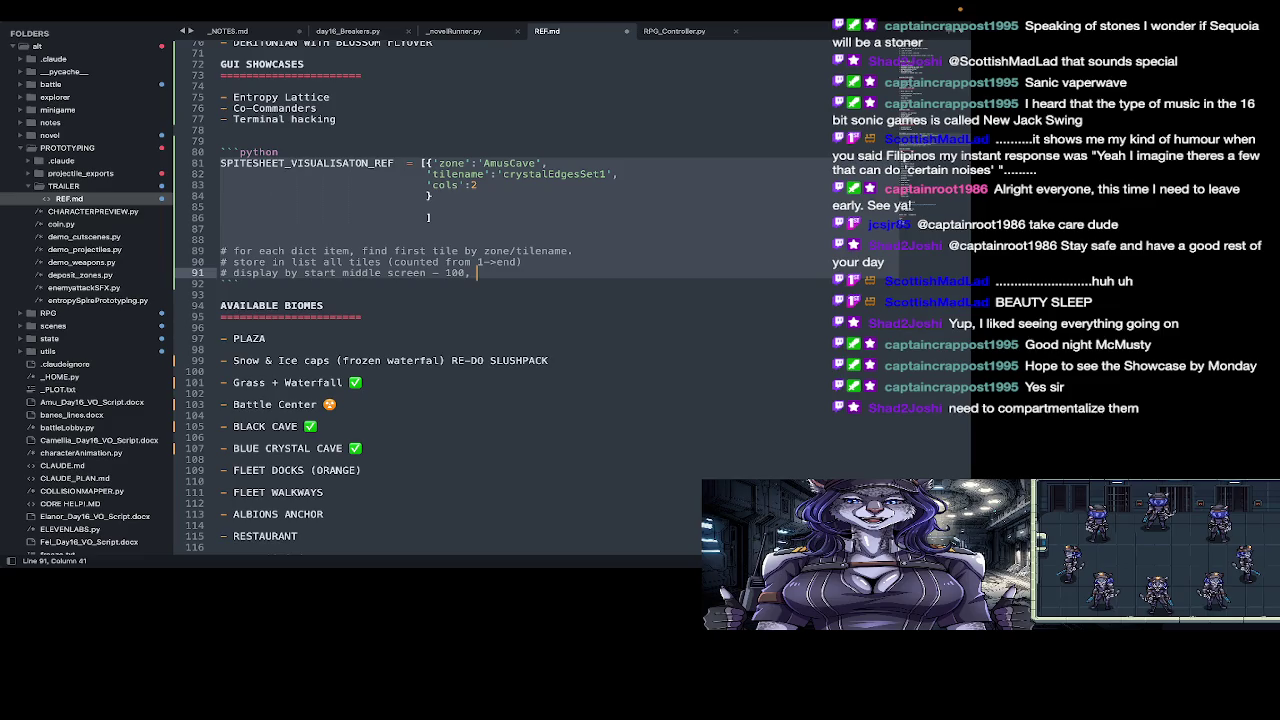
type("disp")
type("lay first tile. for n")
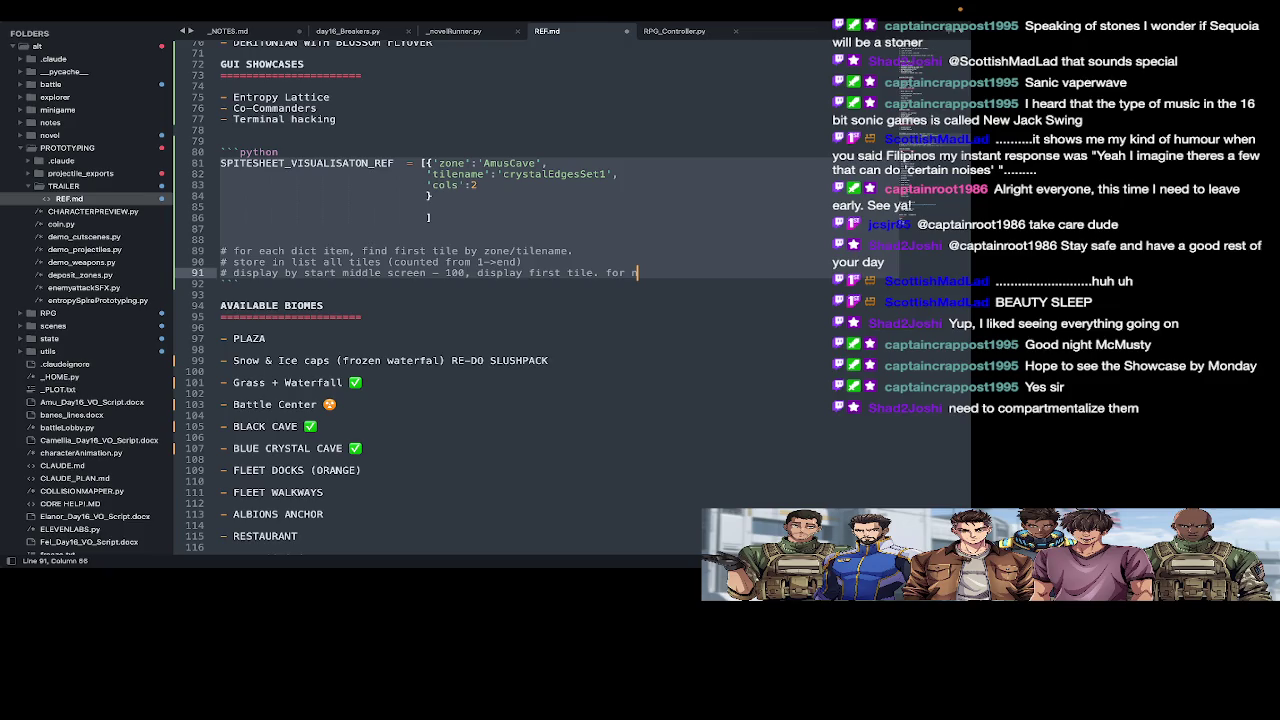
type(" in ")
type("len(")
type("cols")
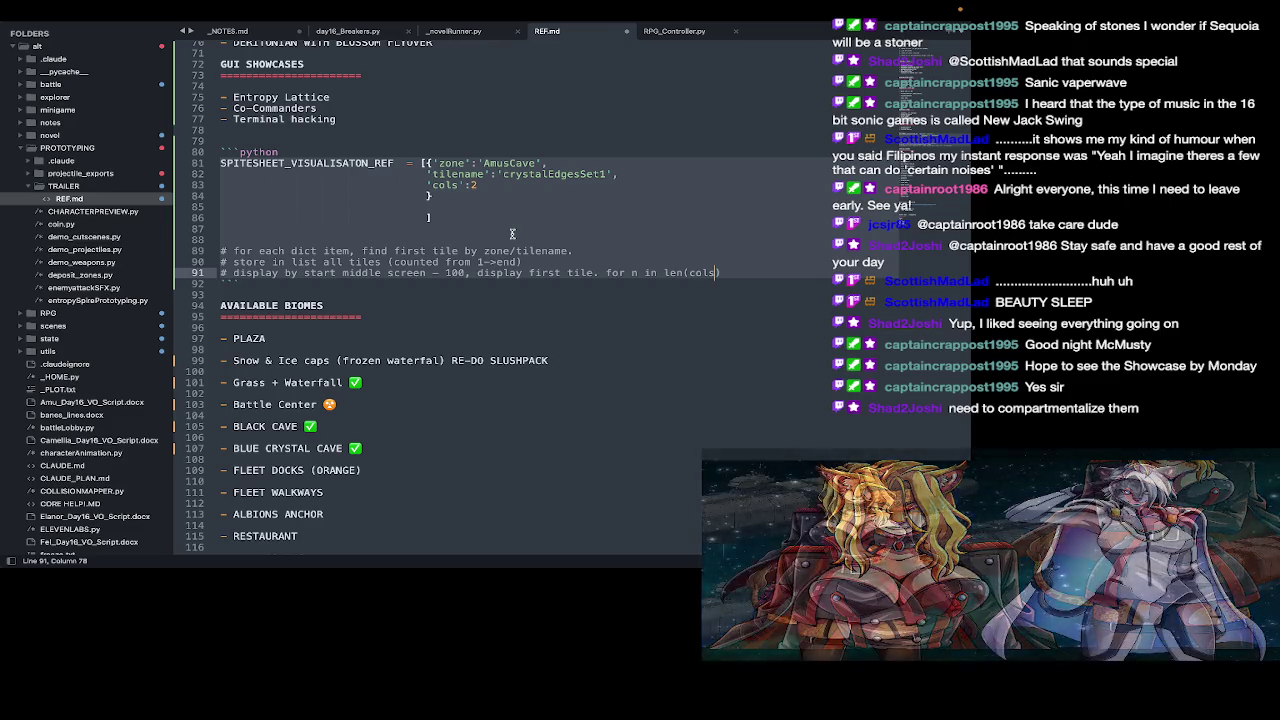
Step: Extend the loop note to 'len(tiles): x+=tilew if tilecount > cols y+= tileh'
type(")")
key("BackSpace")
key("BackSpace")
key("BackSpace")
key("BackSpace")
key("BackSpace")
type("tiles)")
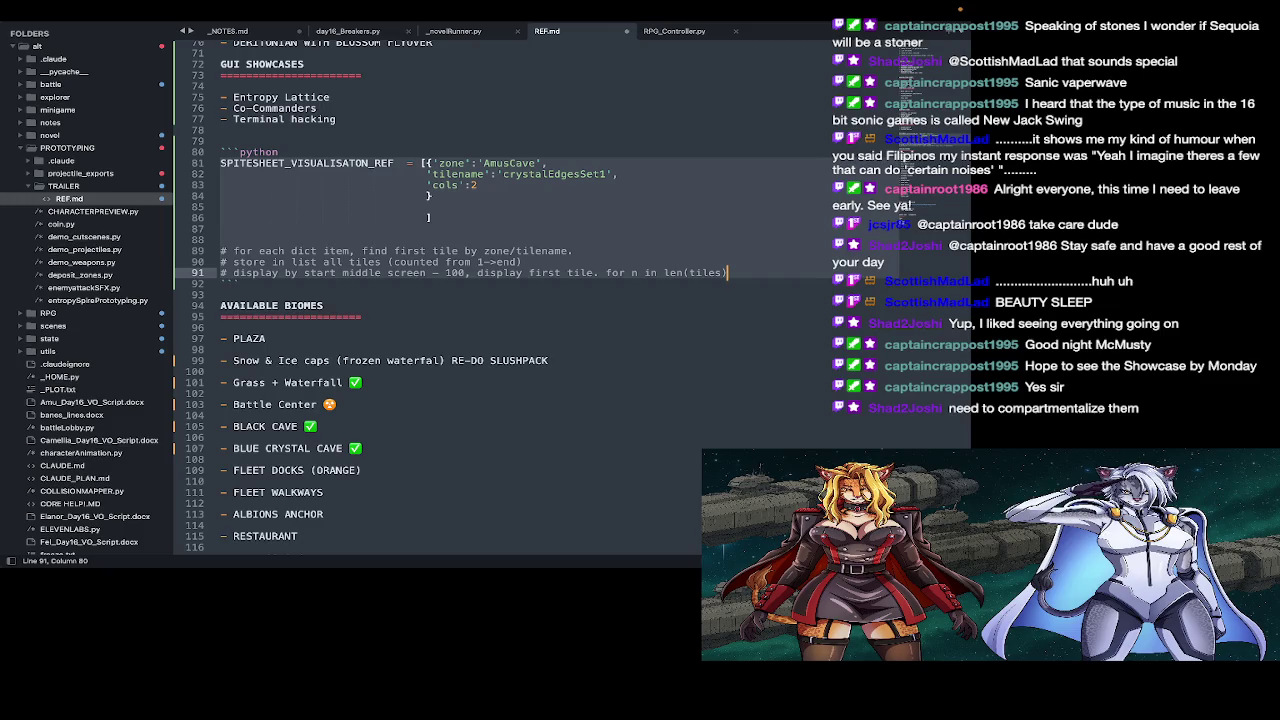
type(": ")
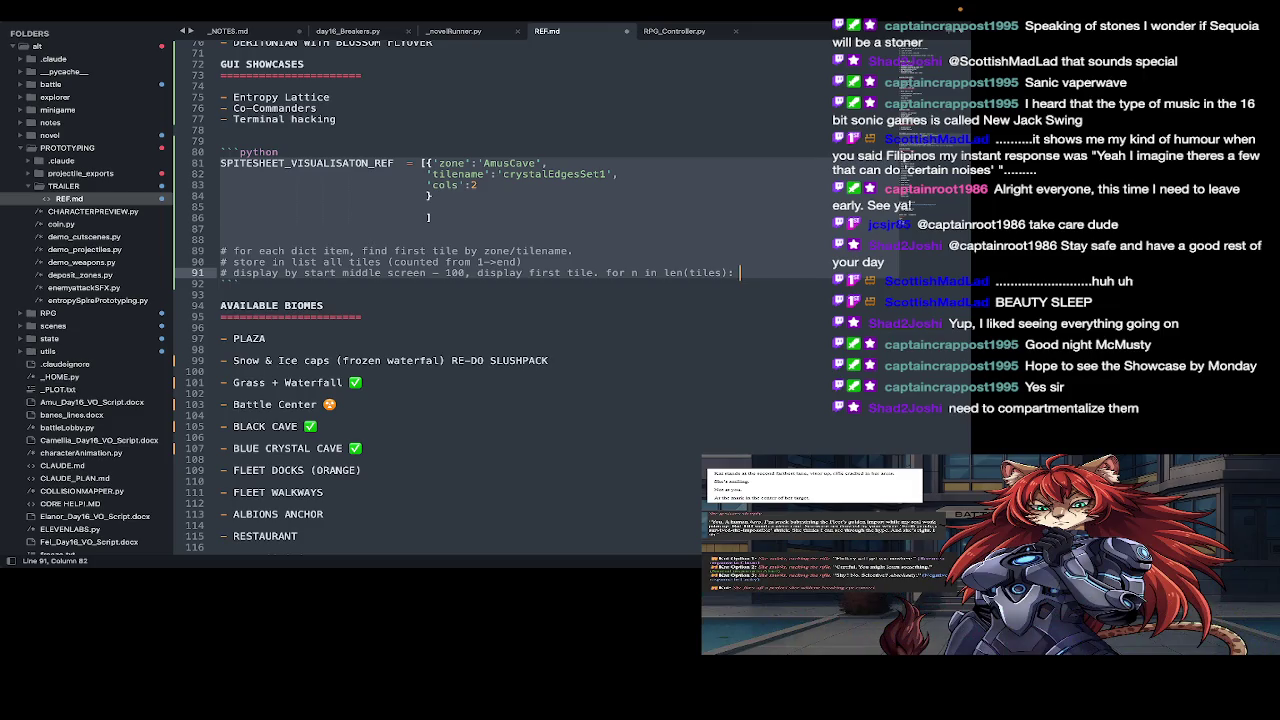
type("x+=")
type("tilelen")
key("BackSpace")
key("BackSpace")
key("BackSpace")
type("w")
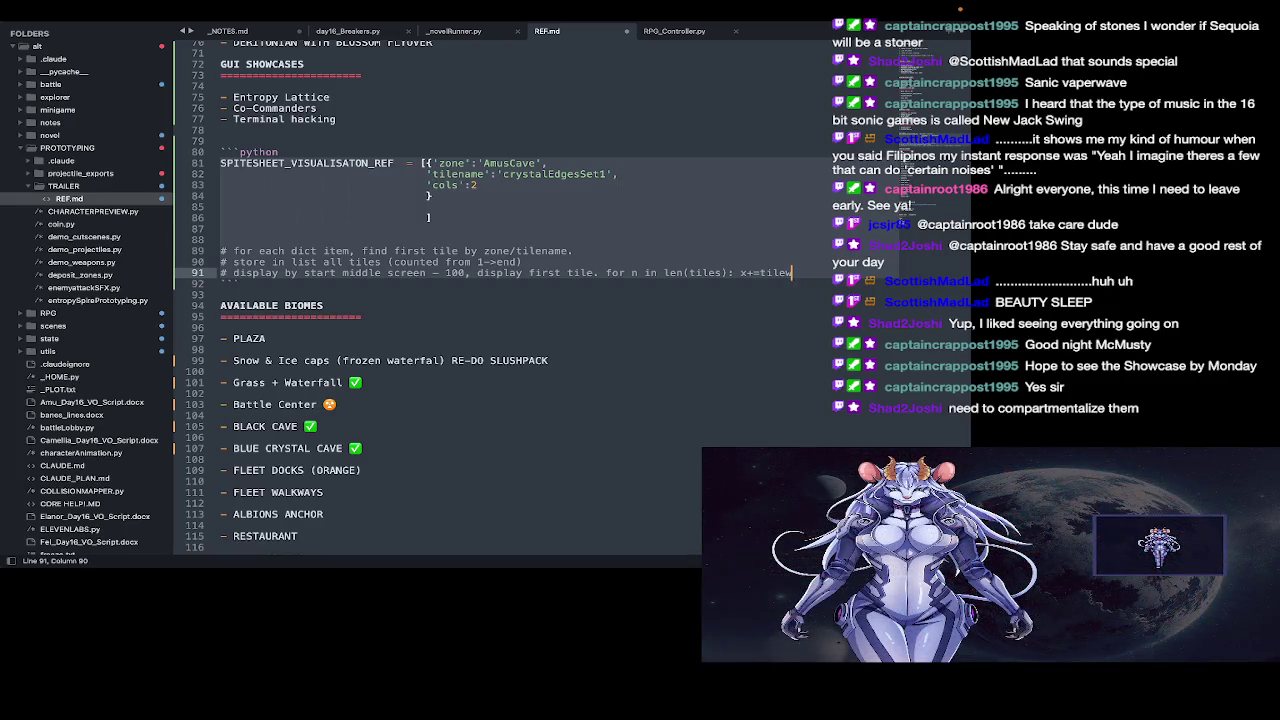
type(" if ")
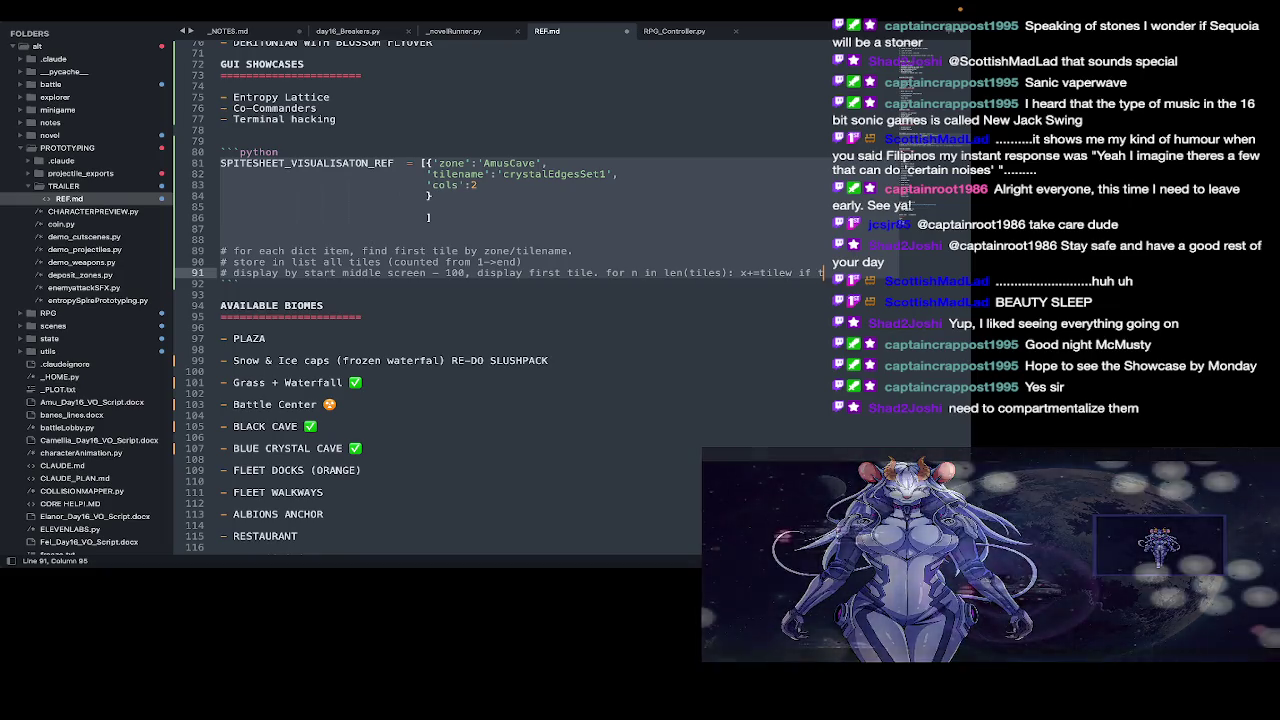
type("tilecount")
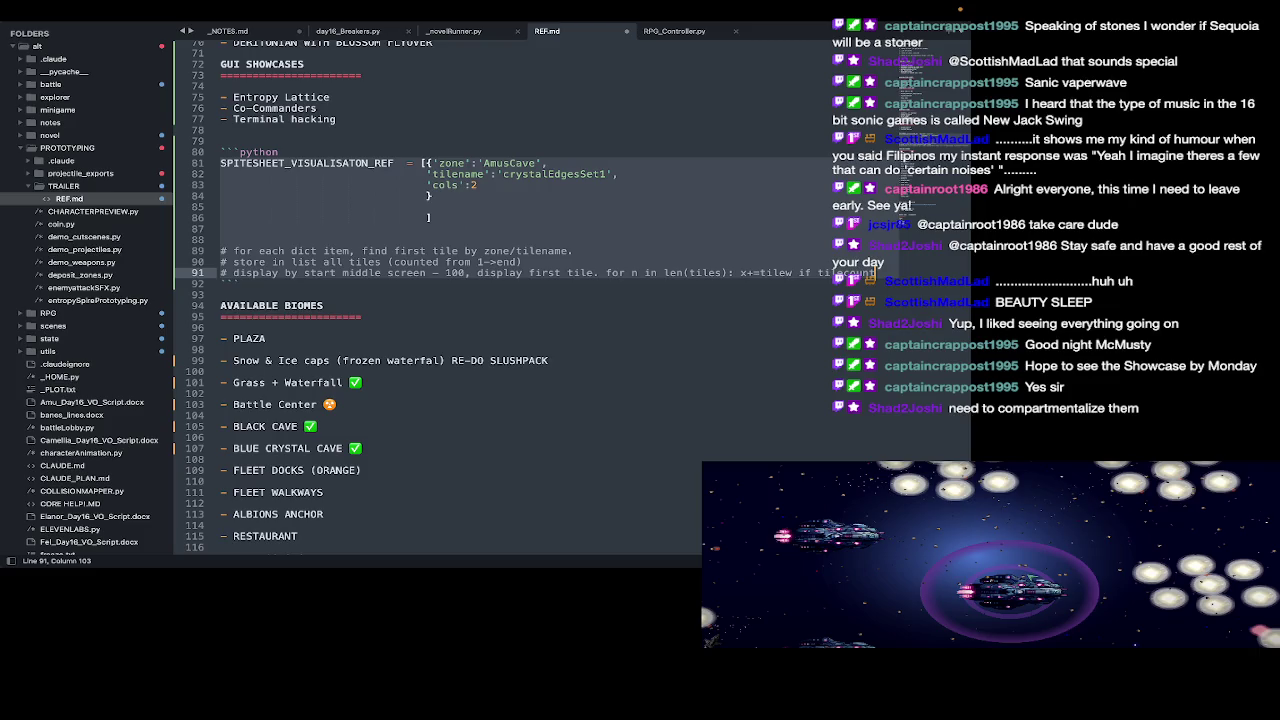
type(" > ")
type("cols")
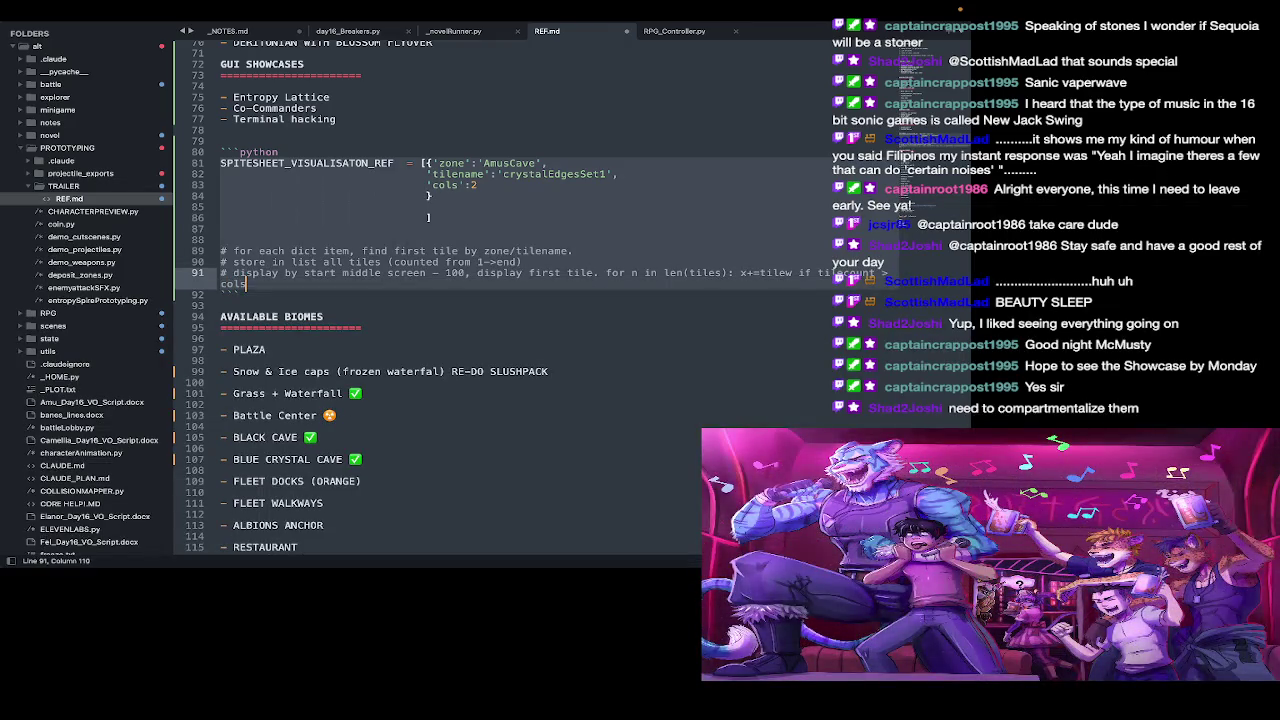
type(" y+= tile")
type("h")
key("BackSpace")
type("w")
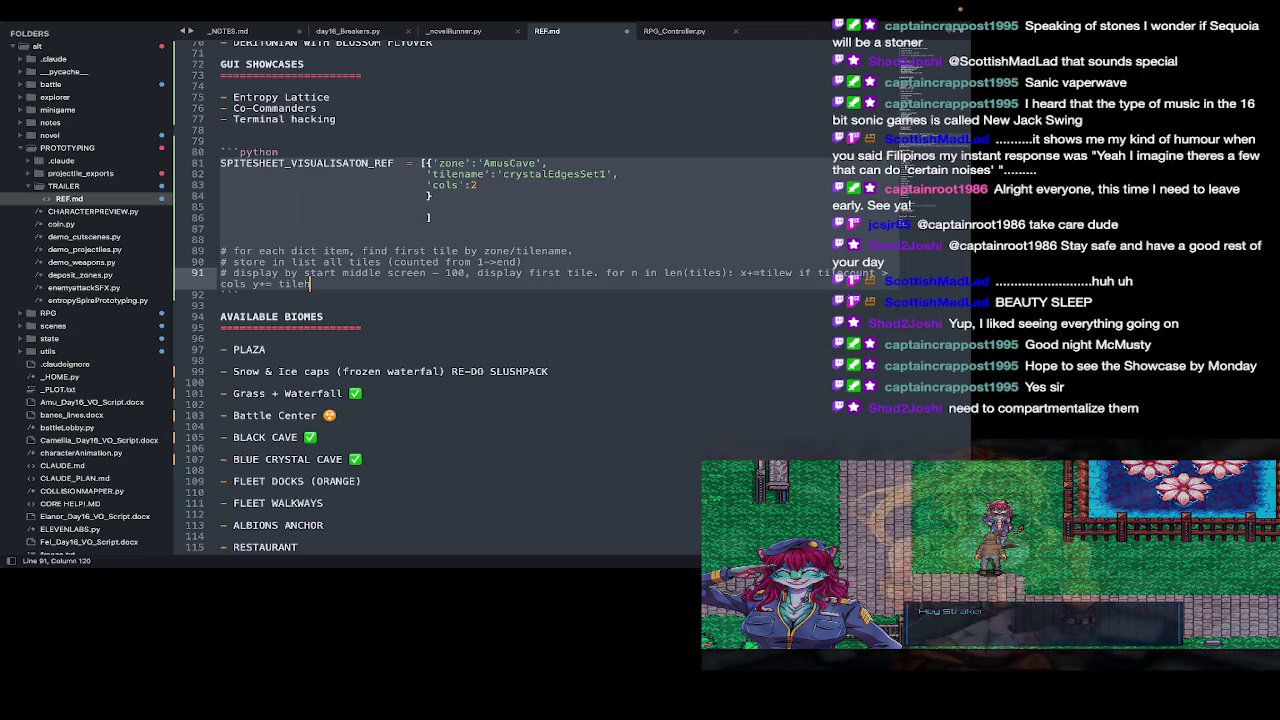
key("ctrl+Right")
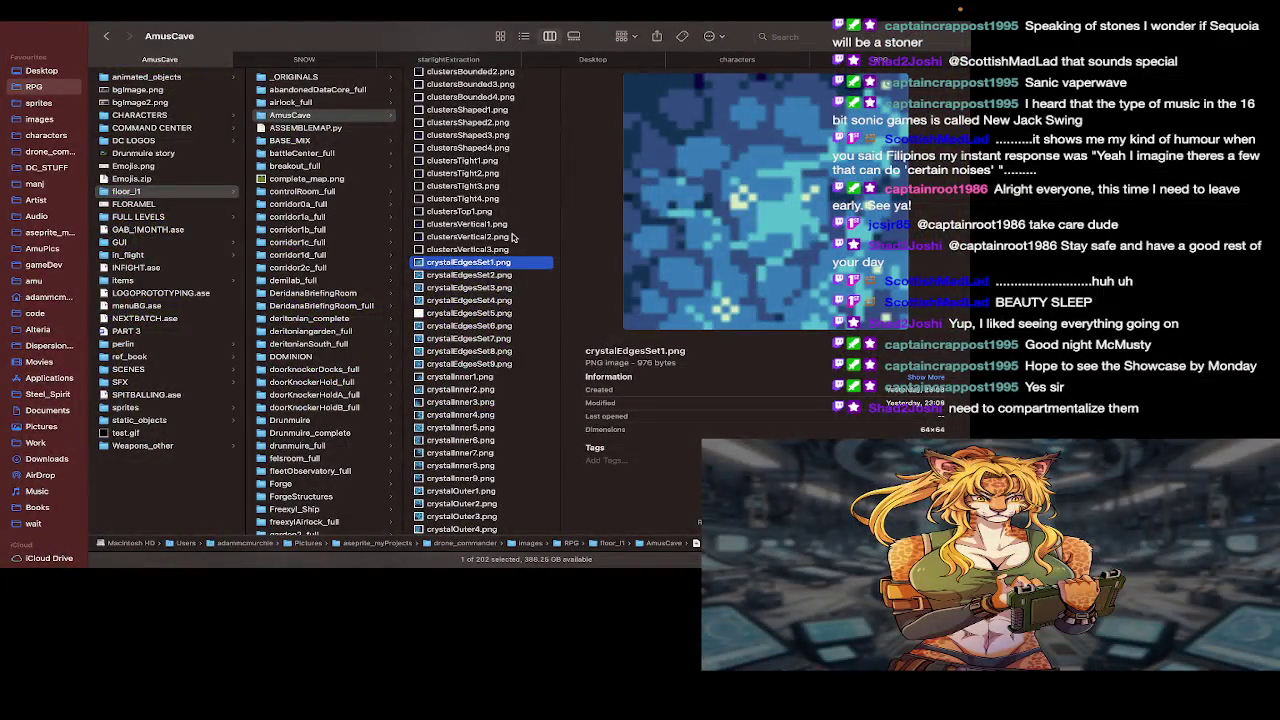
Step: Scroll the AmusCave file column and preview neighbouring spikeRidge void tile images
scroll(512, 237, "down", 5)
scroll(512, 237, "down", 5)
scroll(512, 237, "down", 5)
scroll(512, 237, "down", 5)
scroll(512, 237, "up", 3)
scroll(512, 237, "up", 3)
scroll(512, 237, "up", 2)
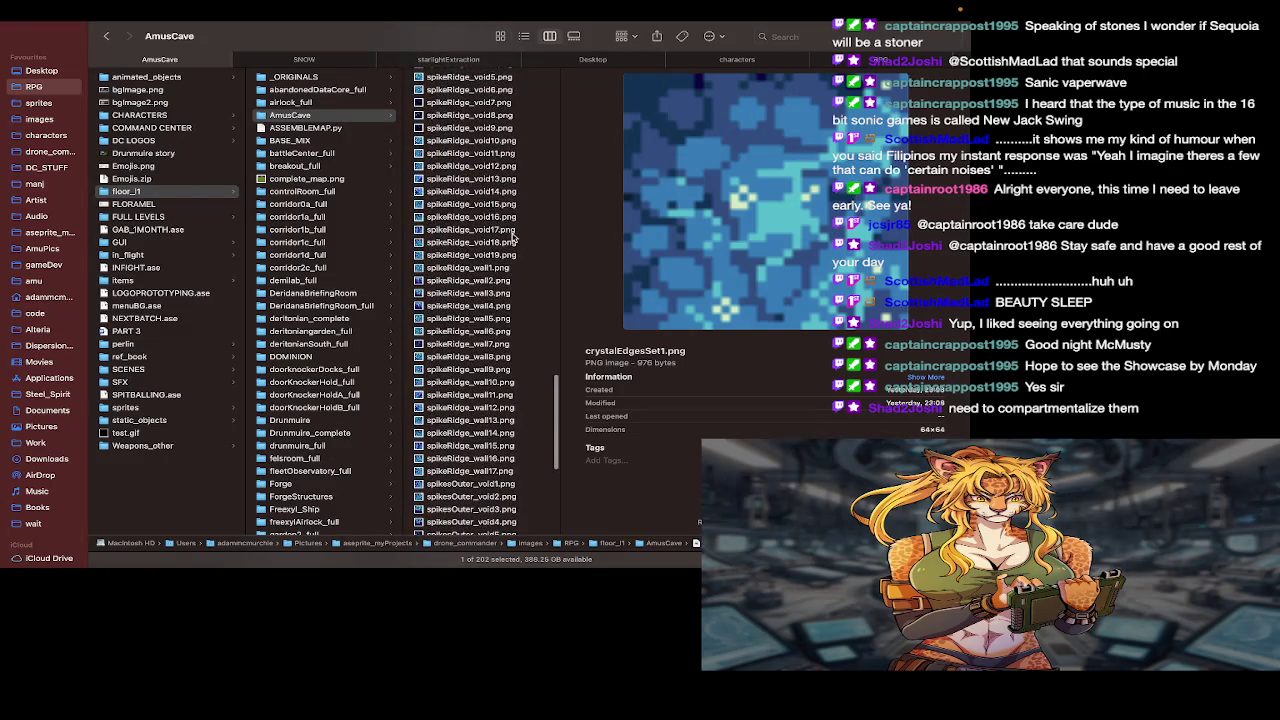
left_click(495, 153)
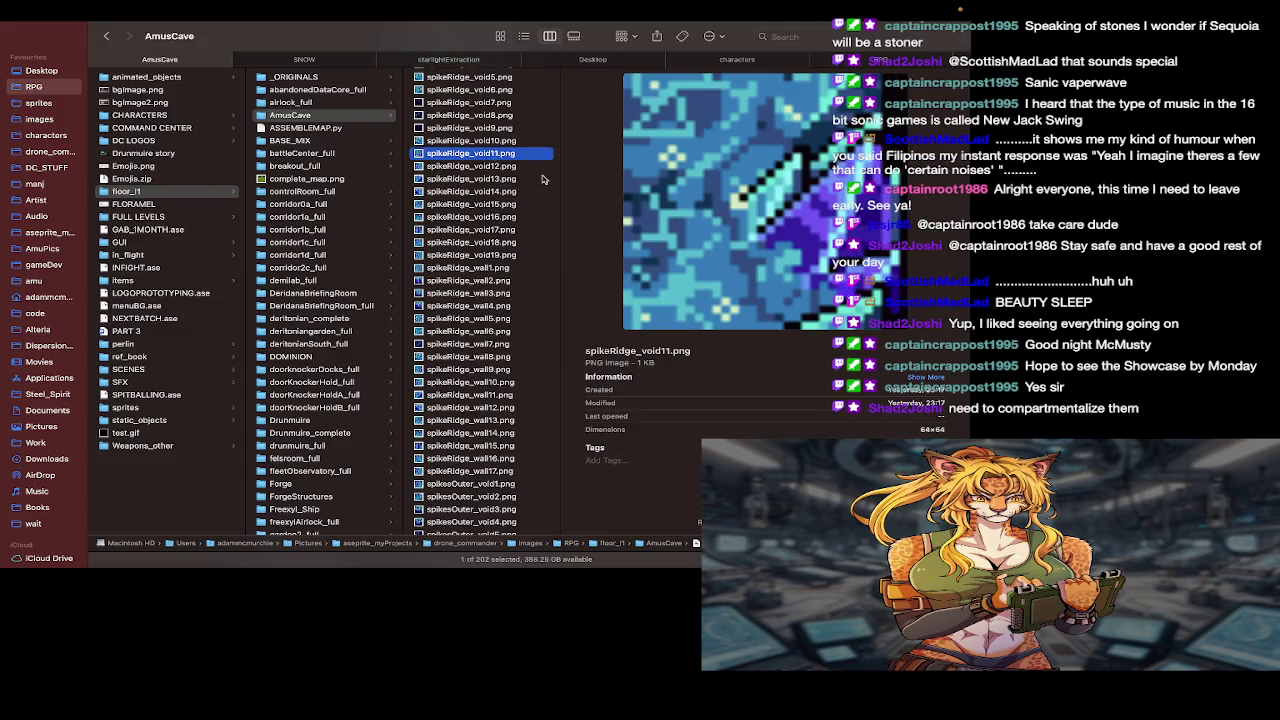
key("Down")
key("Down")
key("Down")
key("Down")
key("Down")
key("Down")
key("Down")
key("Down")
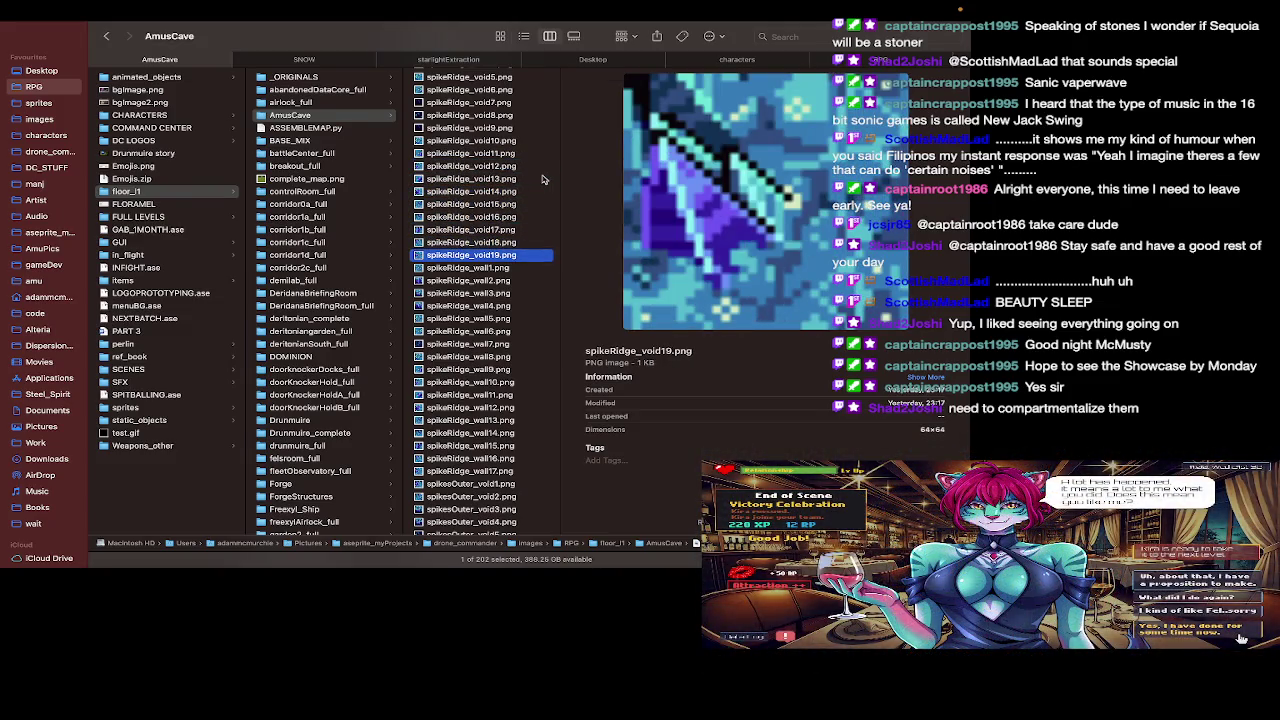
key("Up")
key("Up")
key("Up")
key("Up")
key("Up")
key("Up")
key("Up")
key("Up")
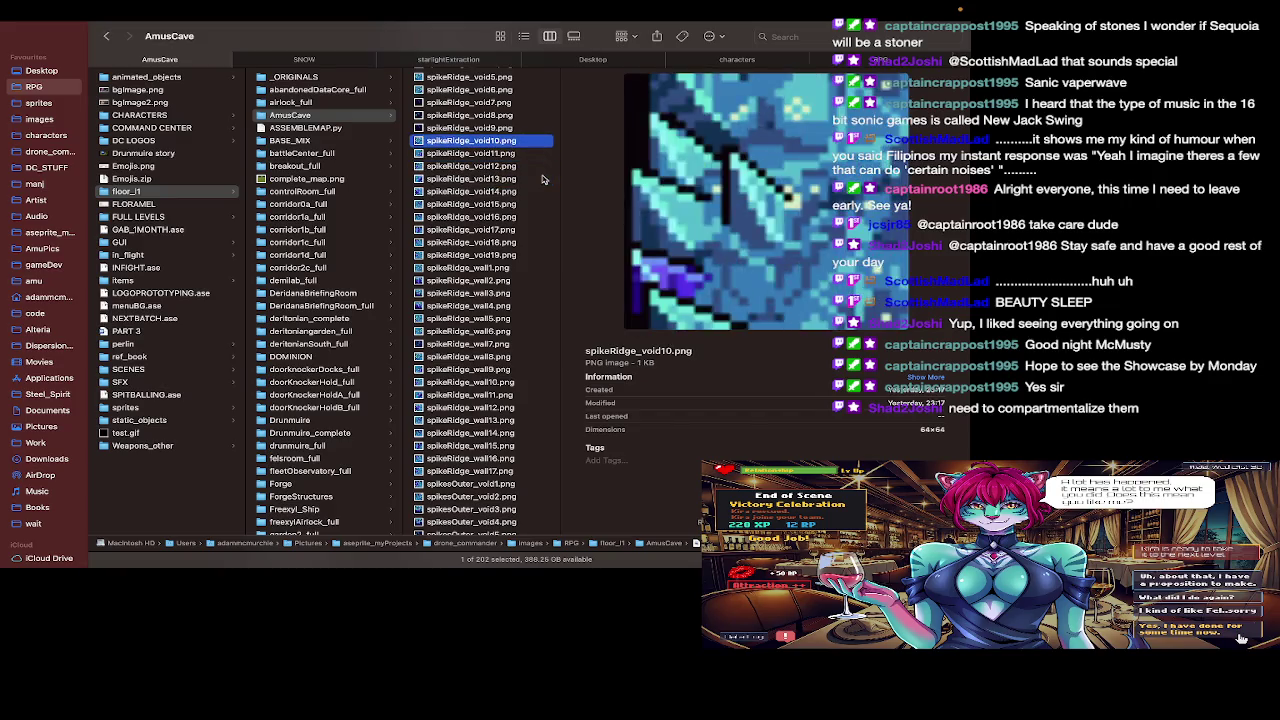
key("Up")
key("Up")
key("Up")
key("Up")
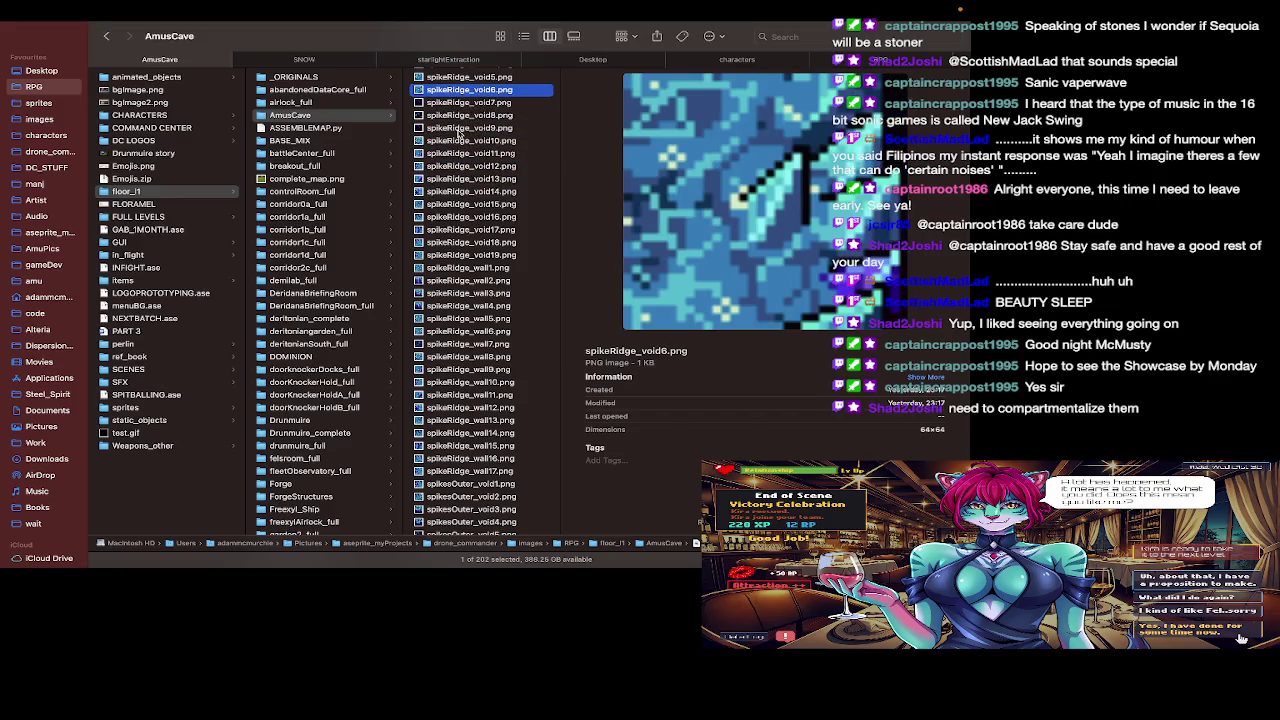
Step: Preview spikeRidge_void1.png onward through void11 and void12, reaching the spikeRidge wall tiles
scroll(458, 135, "up", 5)
scroll(458, 135, "up", 3)
left_click(470, 142)
key("Down")
key("Down")
key("Down")
key("Down")
key("Down")
key("Down")
key("Down")
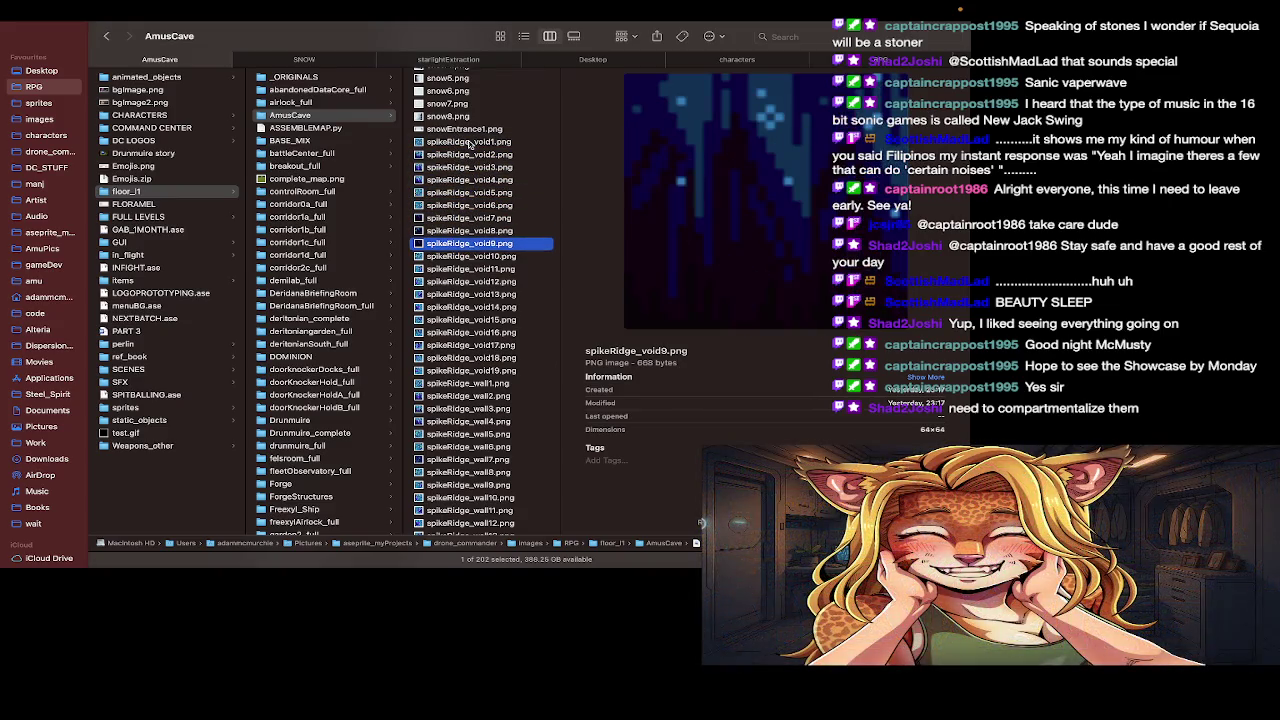
key("Down")
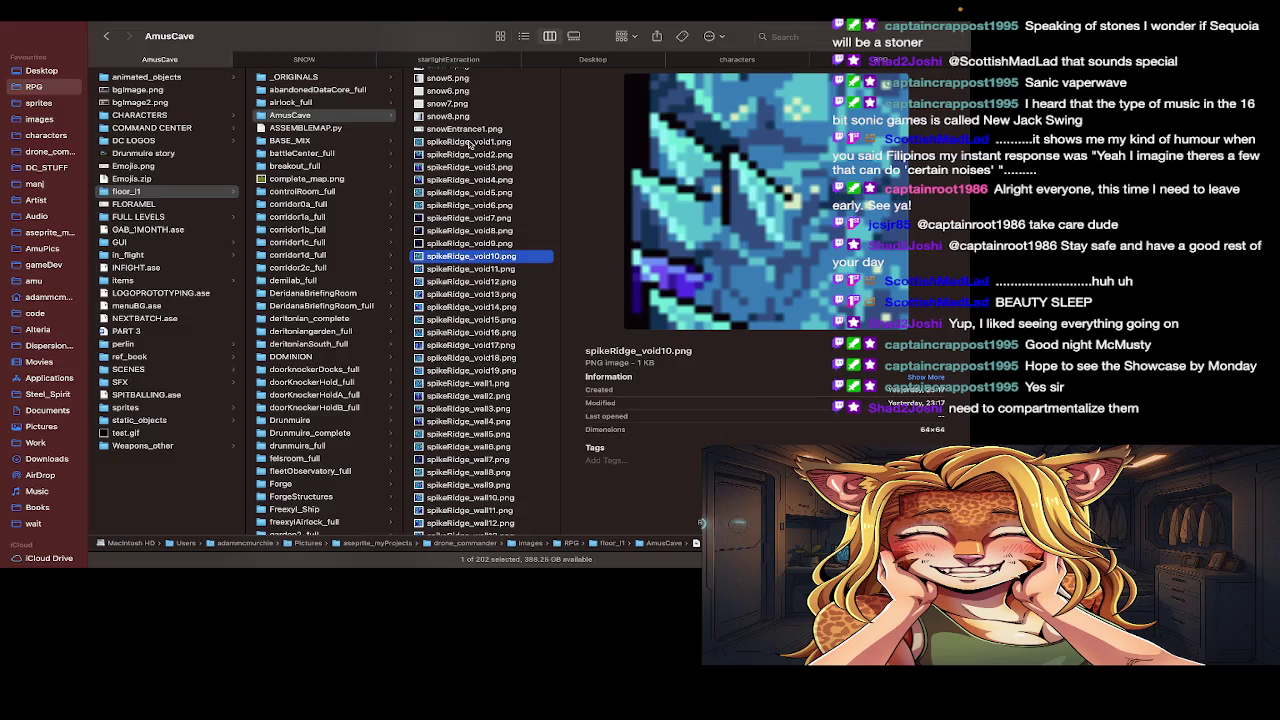
key("Down")
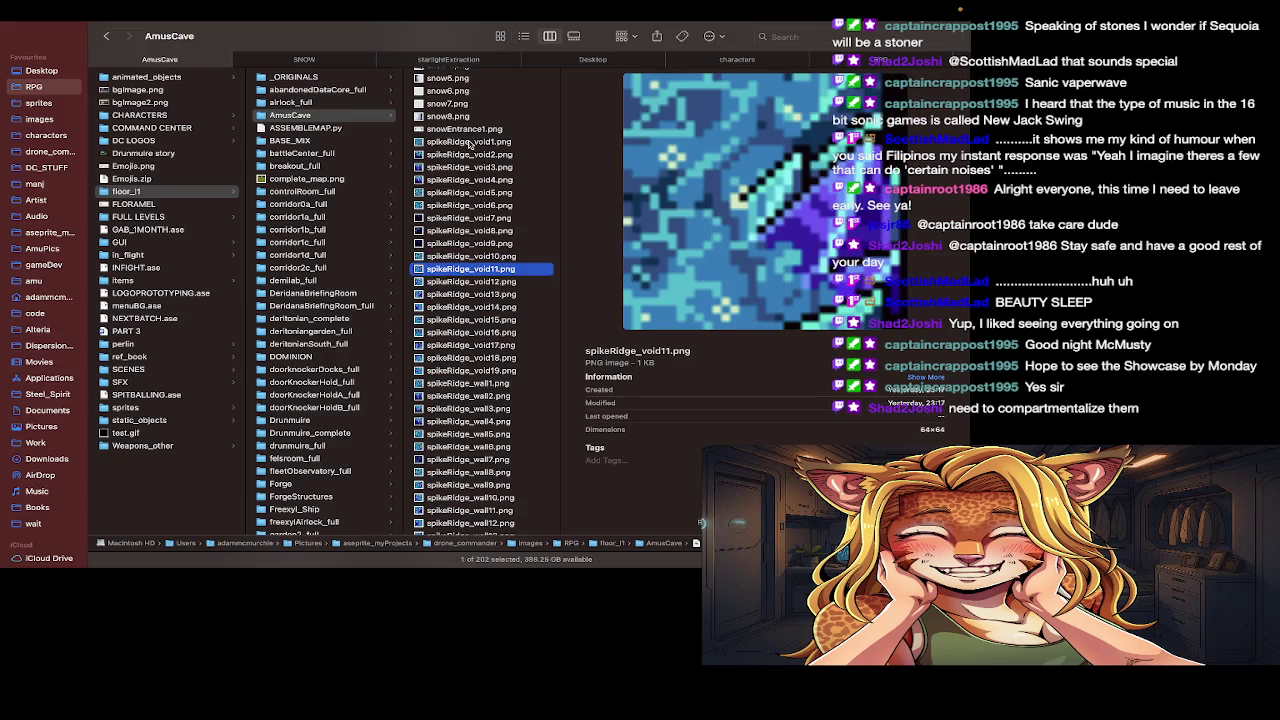
key("Down")
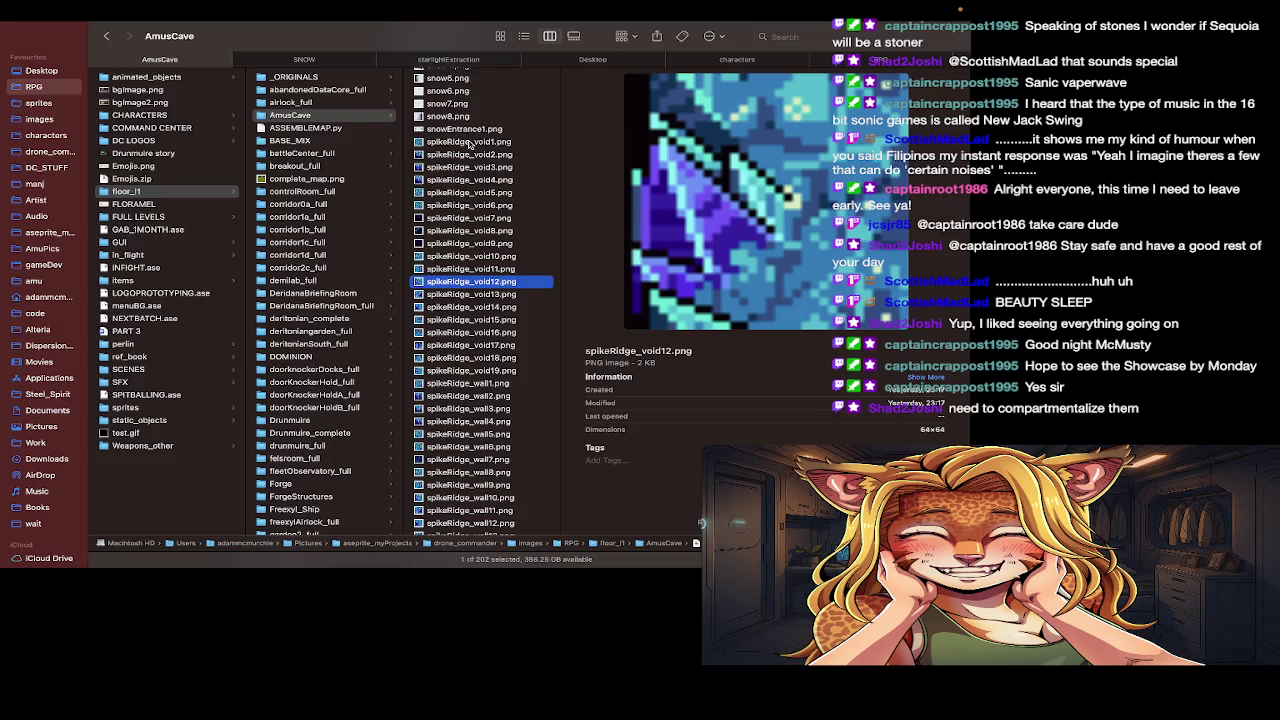
key("Down")
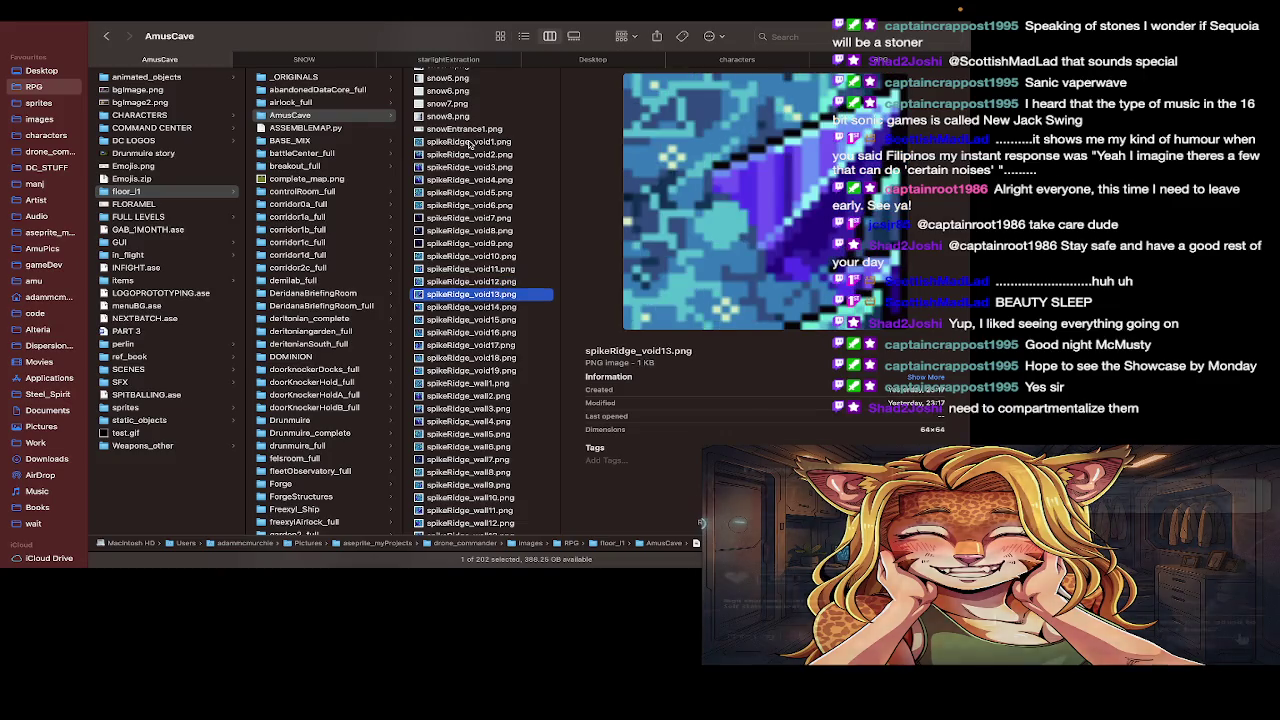
key("Down")
key("Down")
key("Down")
key("Down")
key("Down")
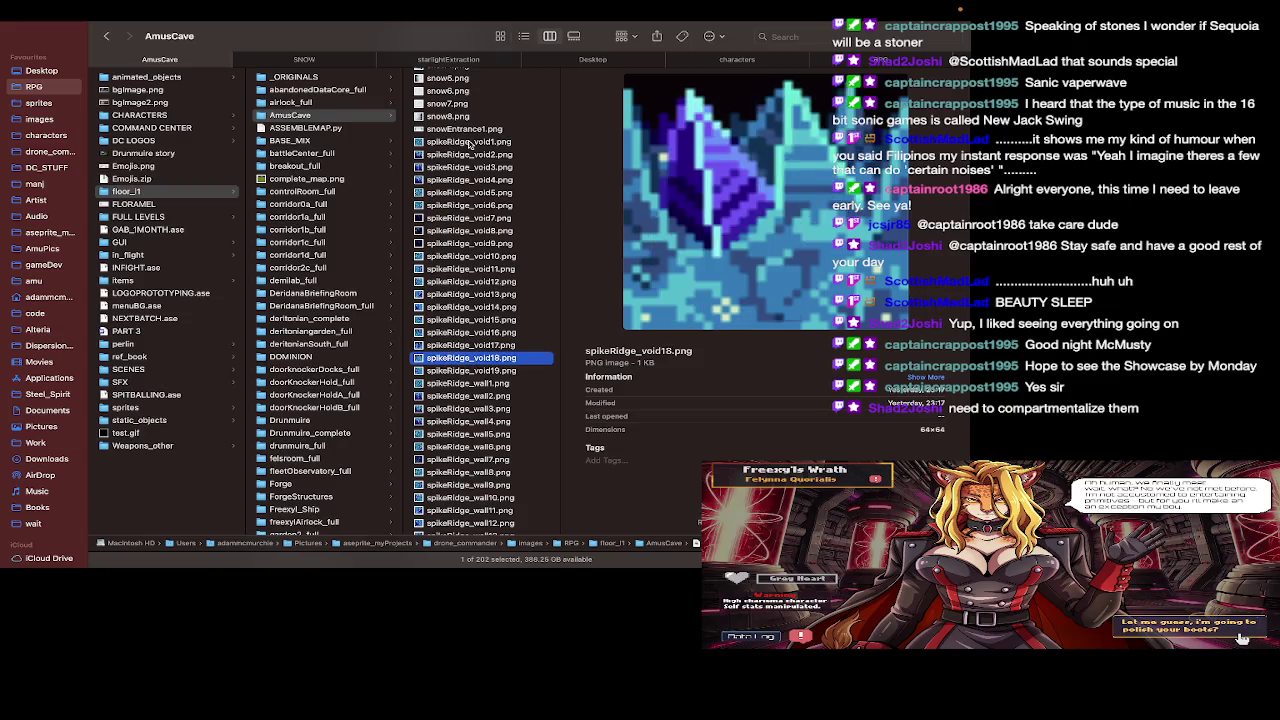
key("Down")
key("Down")
Step: Scroll further down the AmusCave column, then return to the REF.md notes in Sublime Text
scroll(490, 343, "down", 5)
scroll(490, 343, "down", 5)
scroll(490, 343, "down", 2)
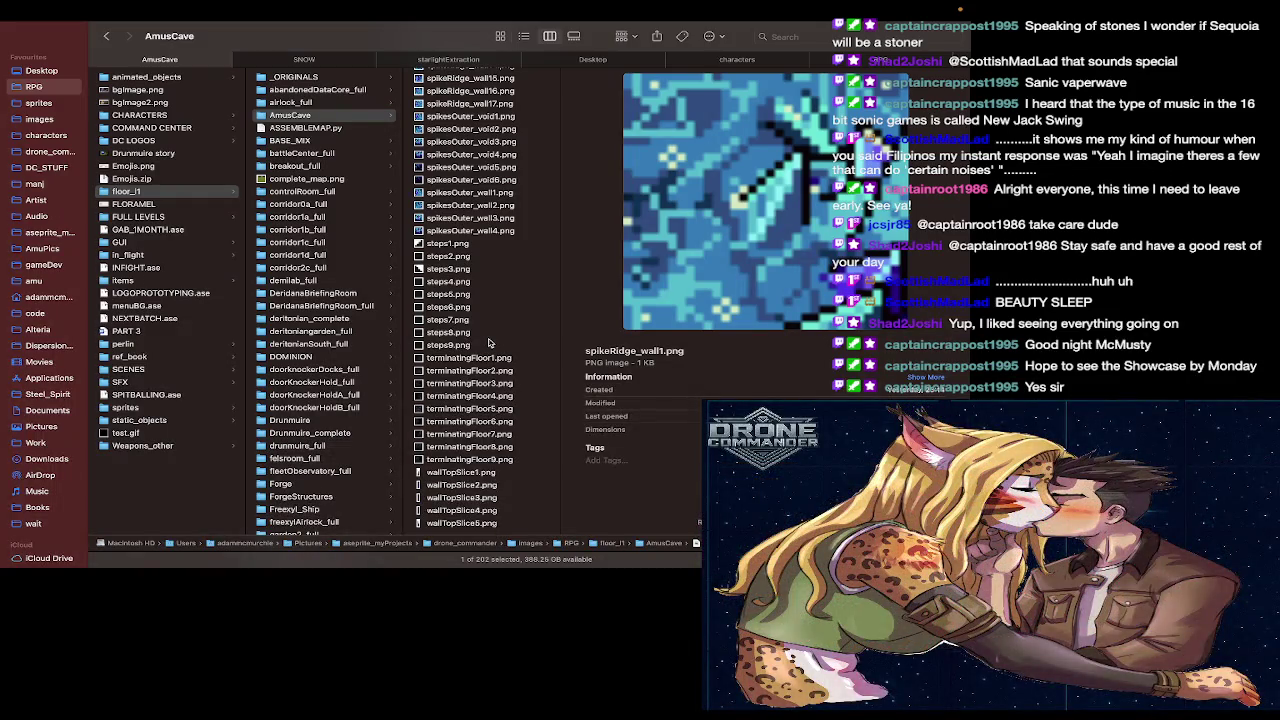
key("super+Tab")
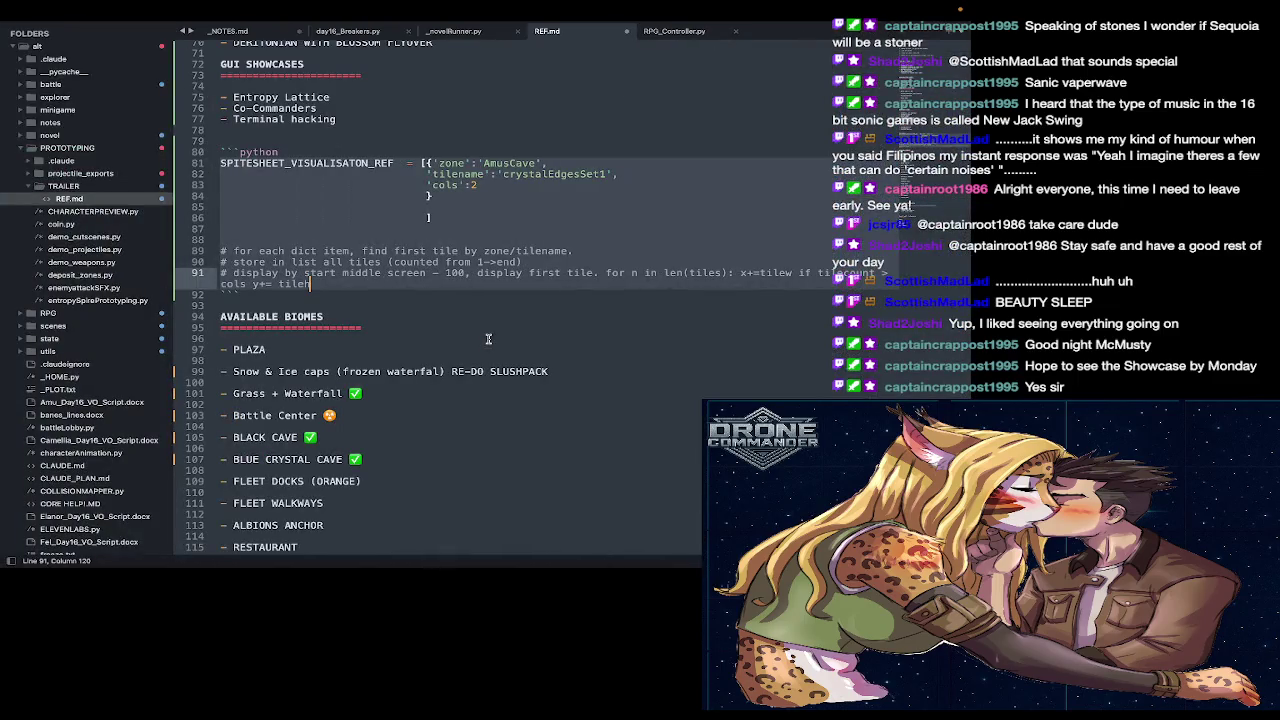
Step: Save REF.md with Cmd+S and scroll back up to the top of the notes
key("super+s")
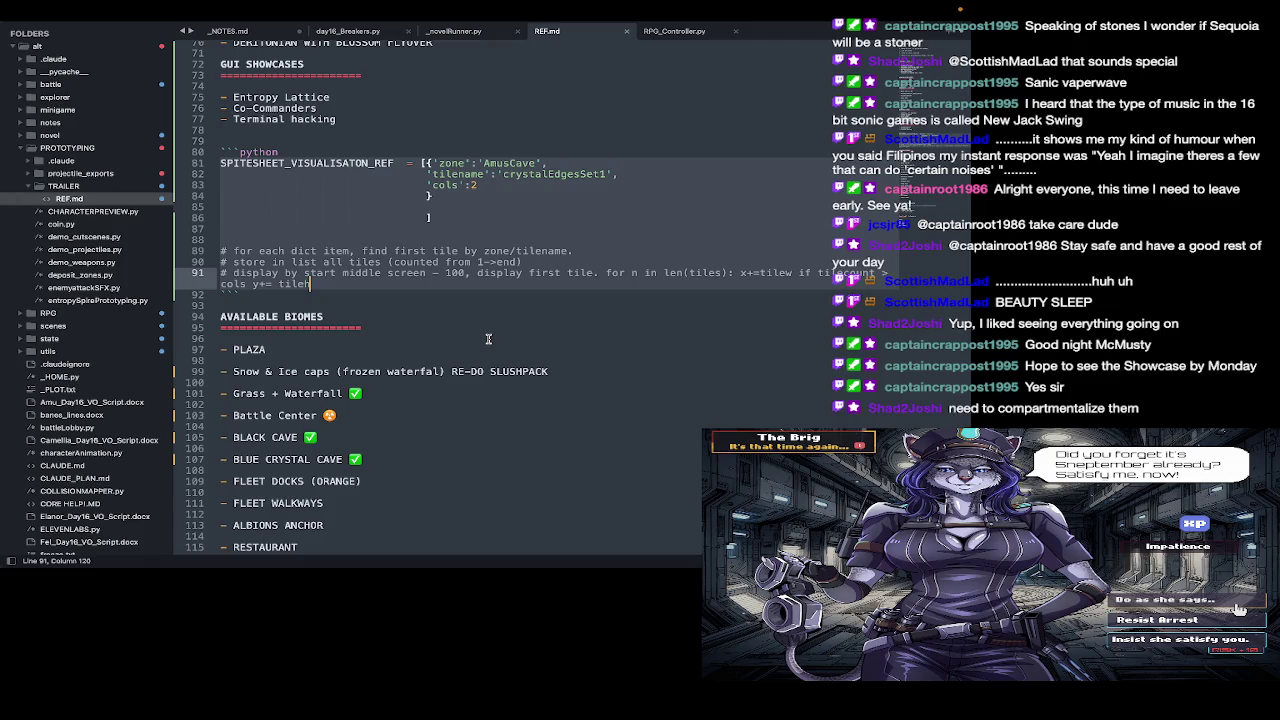
scroll(488, 339, "down", 10)
scroll(488, 339, "up", 2)
scroll(488, 339, "up", 9)
scroll(488, 339, "up", 9)
scroll(488, 339, "up", 3)
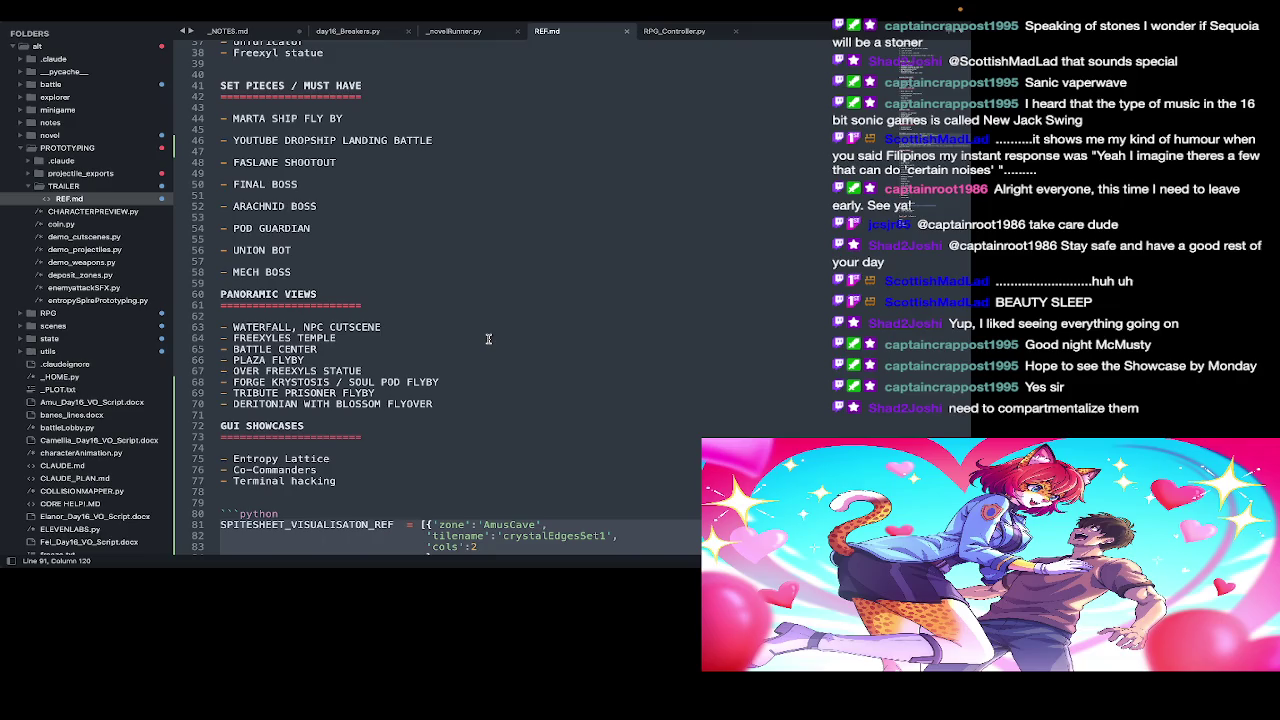
scroll(488, 339, "up", 4)
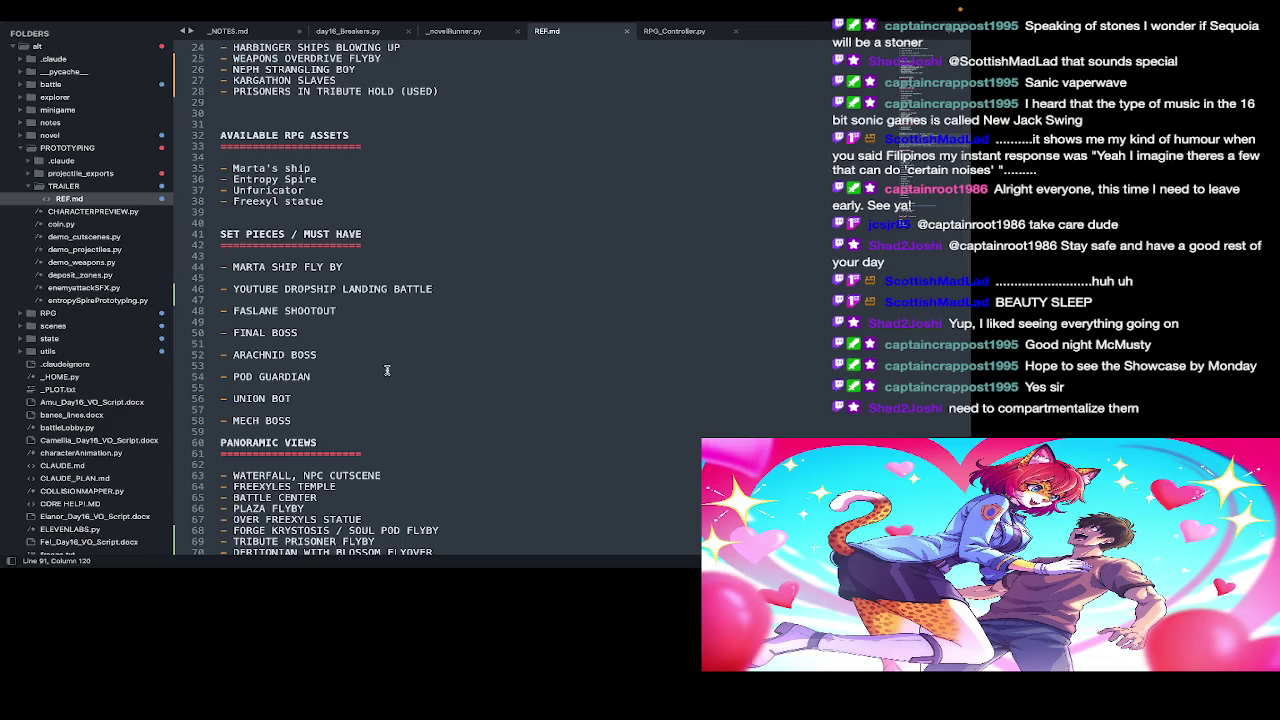
scroll(337, 403, "up", 7)
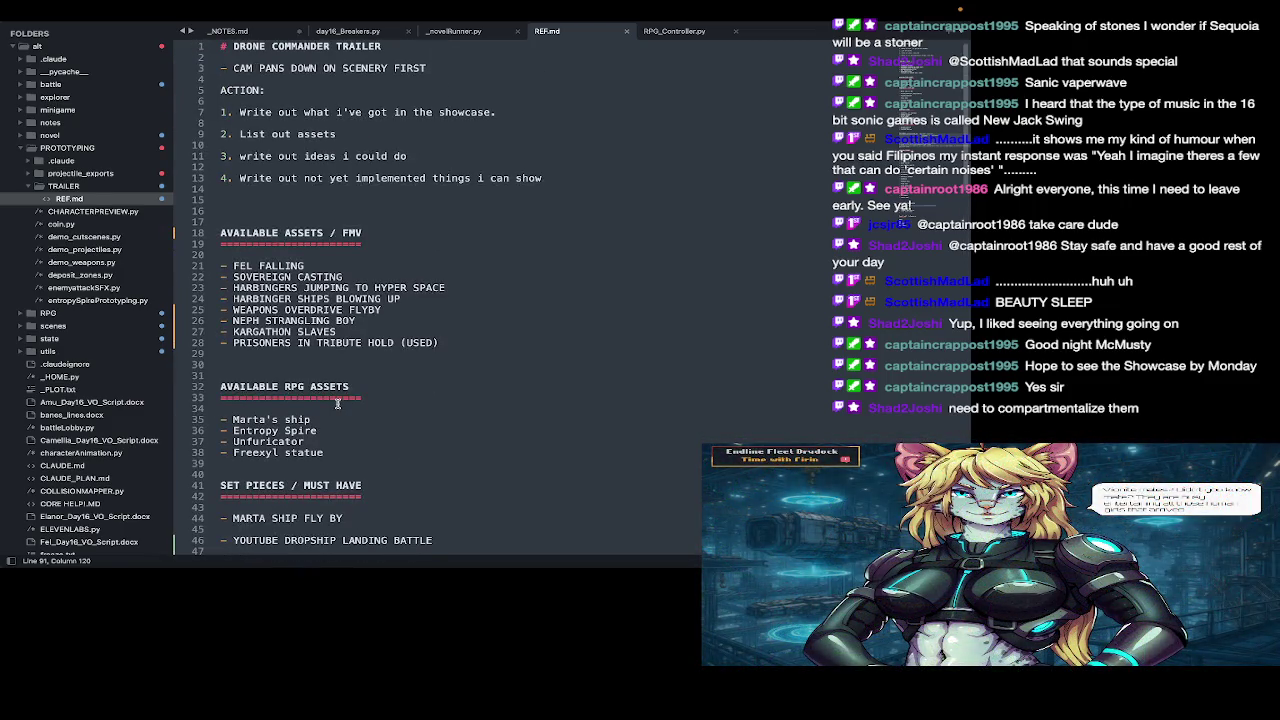